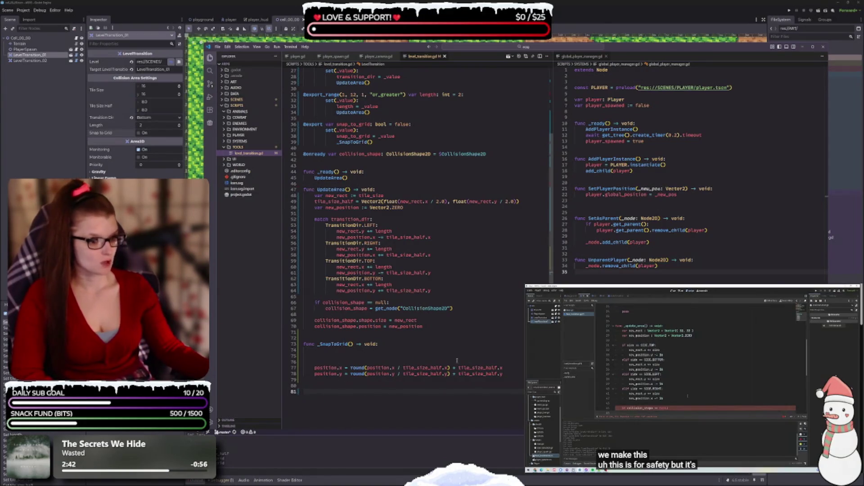
# Step: Select LevelTransition_01 in Godot and raise its Length from 2 to 4
pyautogui.click(520, 368)
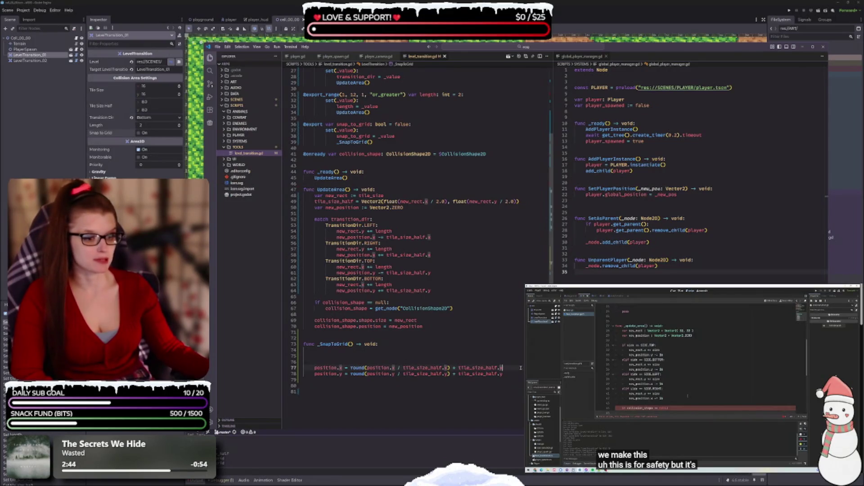
pyautogui.press('Down')
pyautogui.press('Down')
pyautogui.press('Down')
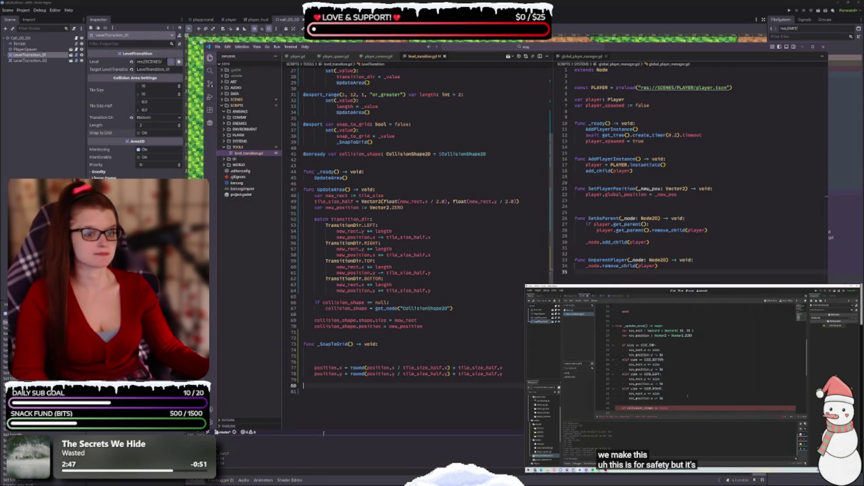
pyautogui.click(270, 463)
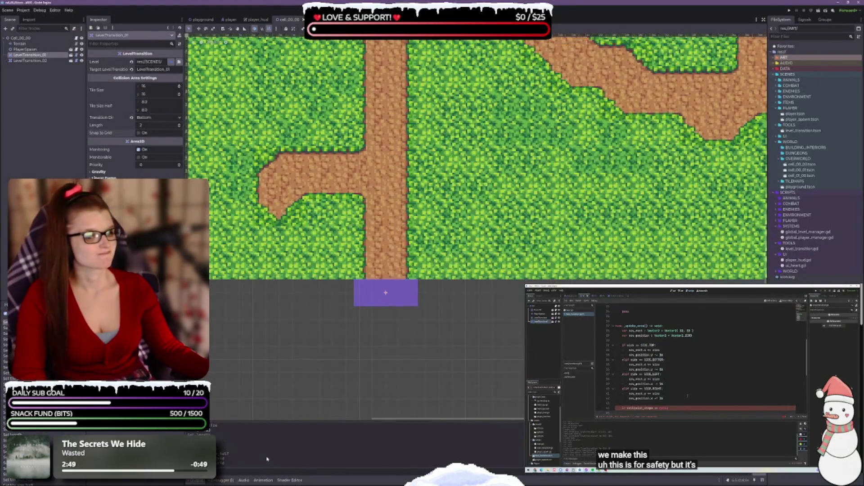
pyautogui.click(375, 349)
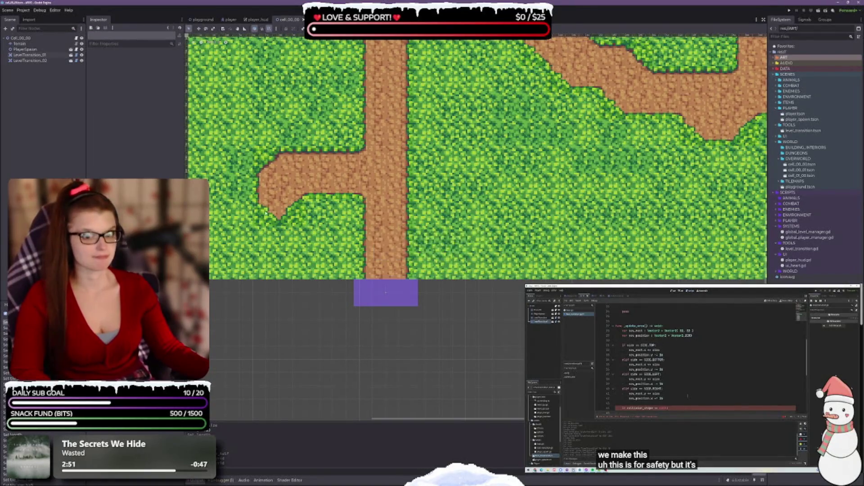
pyautogui.click(386, 293)
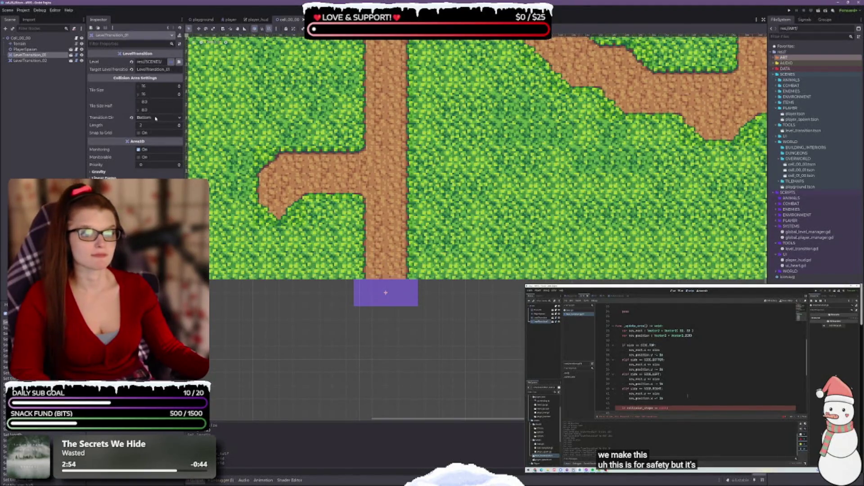
pyautogui.click(179, 125)
pyautogui.click(180, 124)
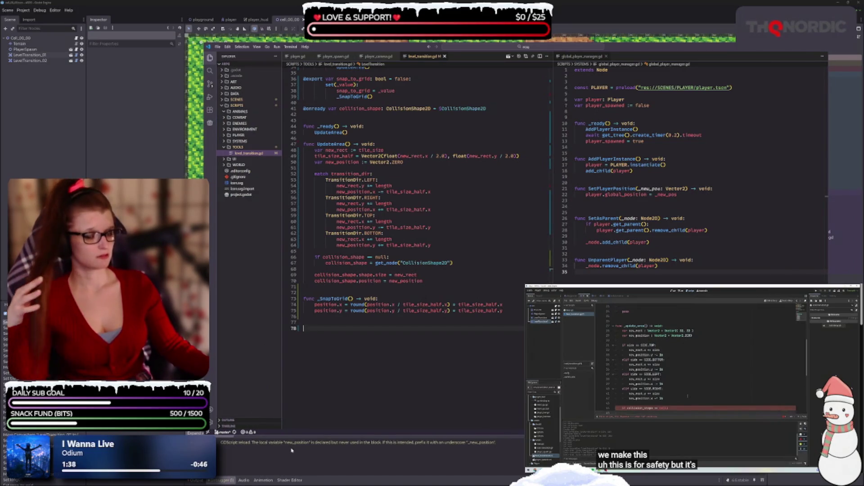
# Step: Locate the _SnapToGrid call inside the setter of level_transition.gd
pyautogui.moveTo(383, 275)
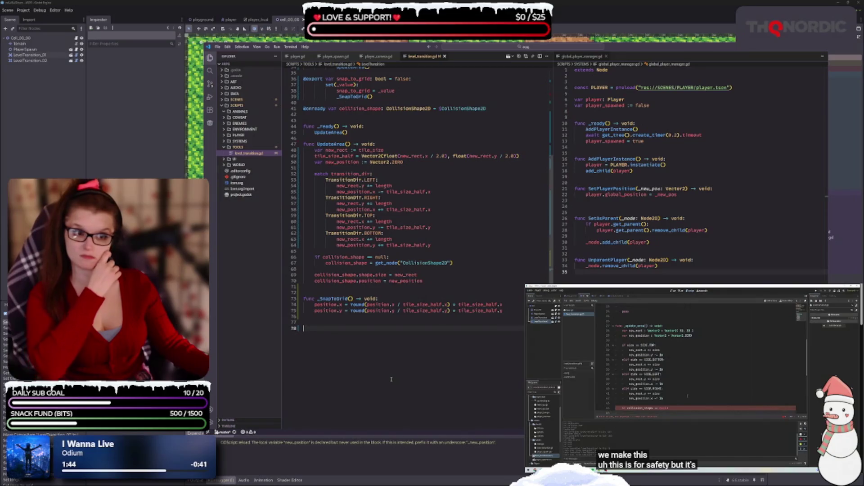
pyautogui.scroll(10, 391, 379)
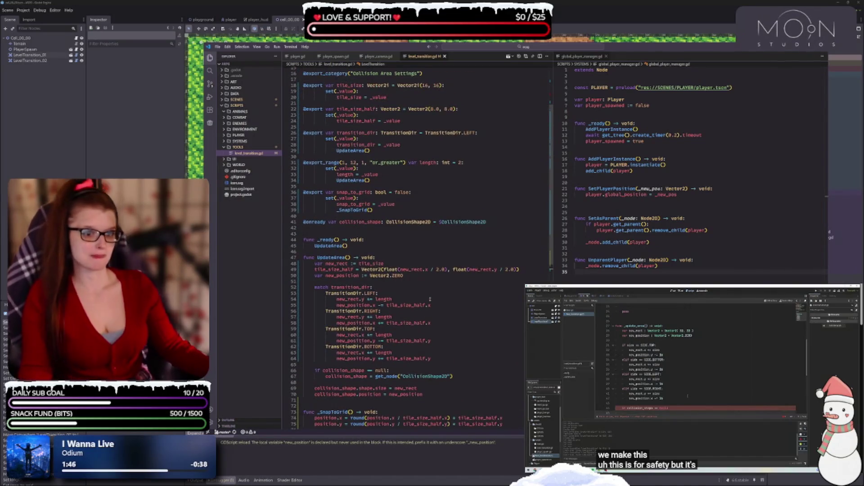
pyautogui.scroll(1, 398, 307)
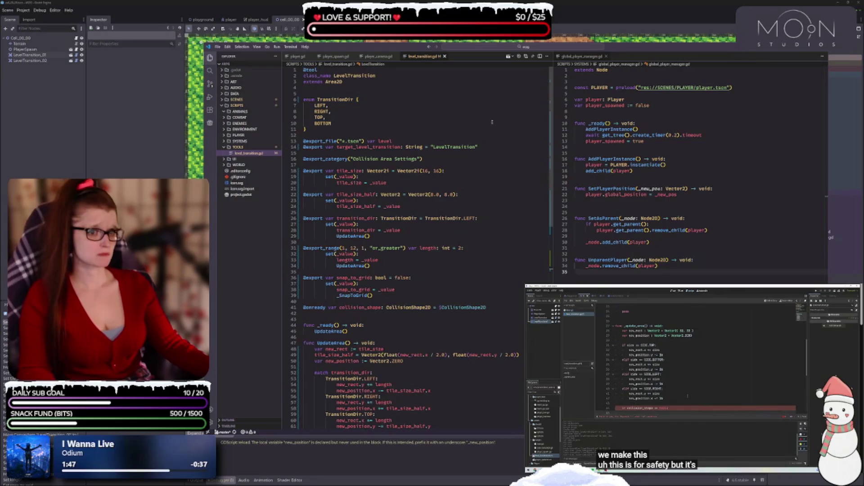
pyautogui.click(358, 130)
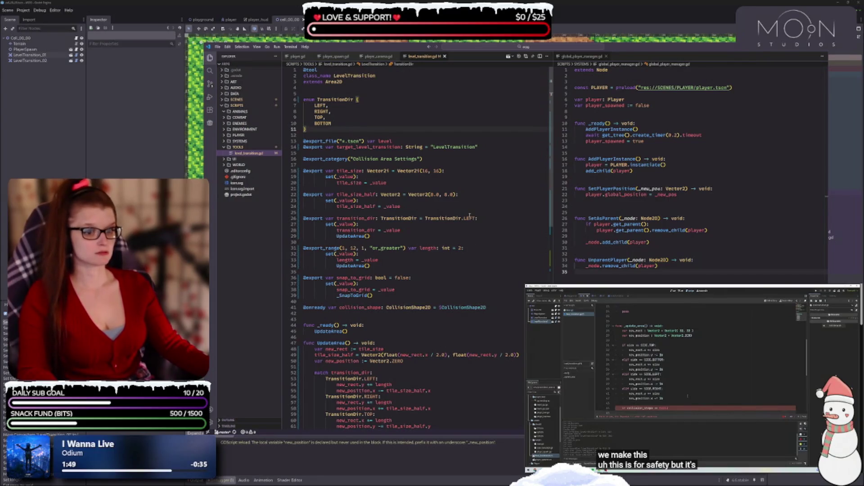
pyautogui.scroll(-8, 396, 271)
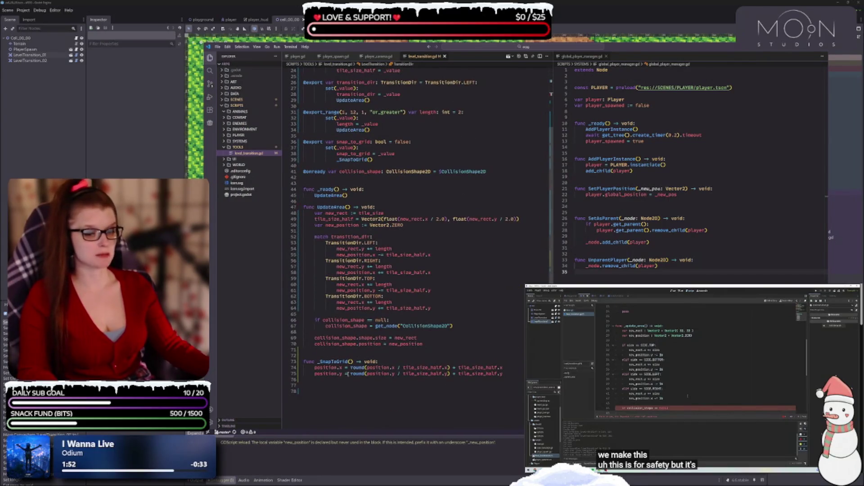
pyautogui.scroll(2, 397, 293)
pyautogui.click(409, 195)
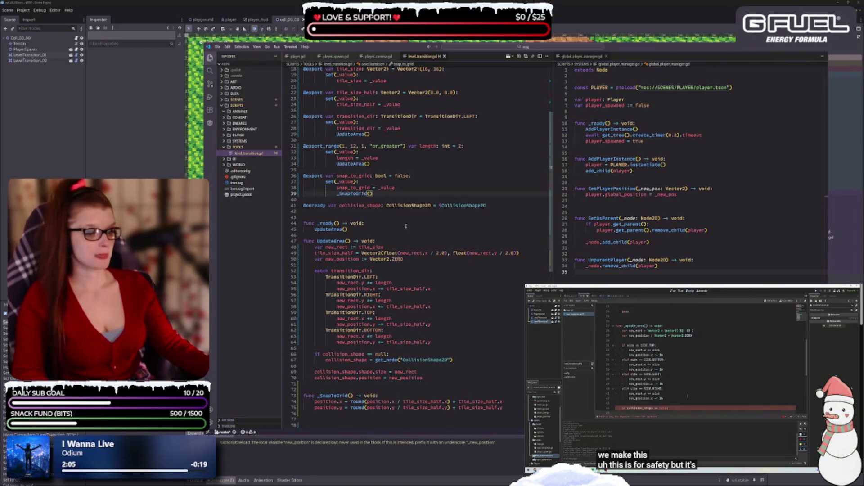
# Step: Go to the _SnapToGrid definition and start a parameter with an underscore
pyautogui.doubleClick(354, 193)
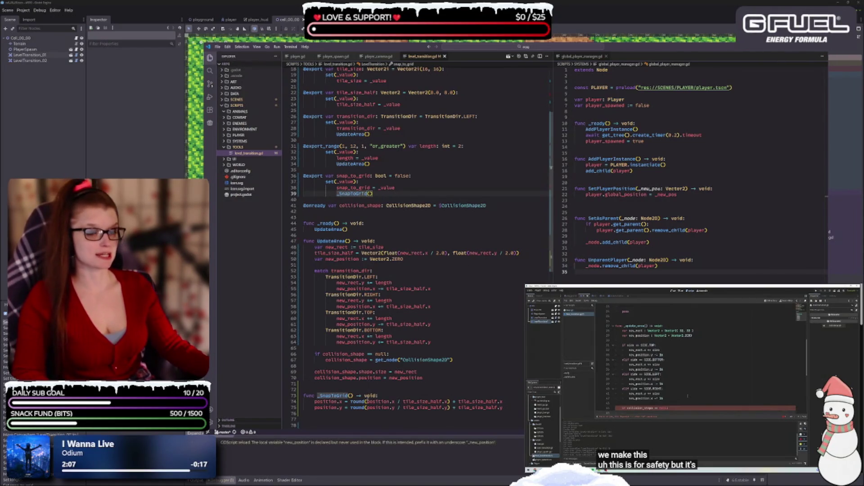
pyautogui.click(360, 390)
pyautogui.press('Down')
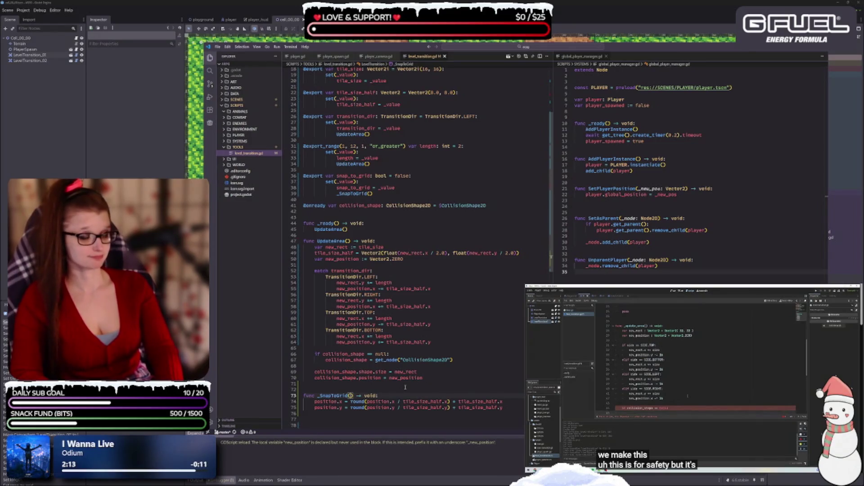
pyautogui.write('_')
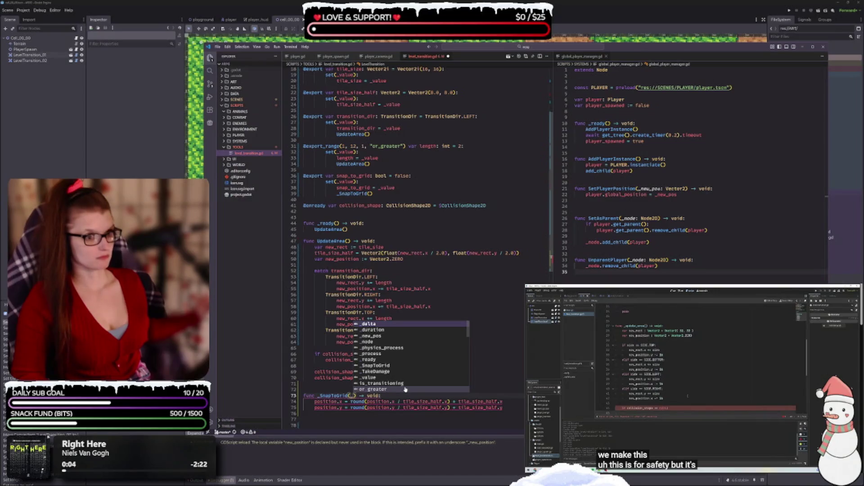
# Step: Complete the _SnapToGrid parameter as '_value: bool' and add blank lines to its body
pyautogui.write('value: bool')
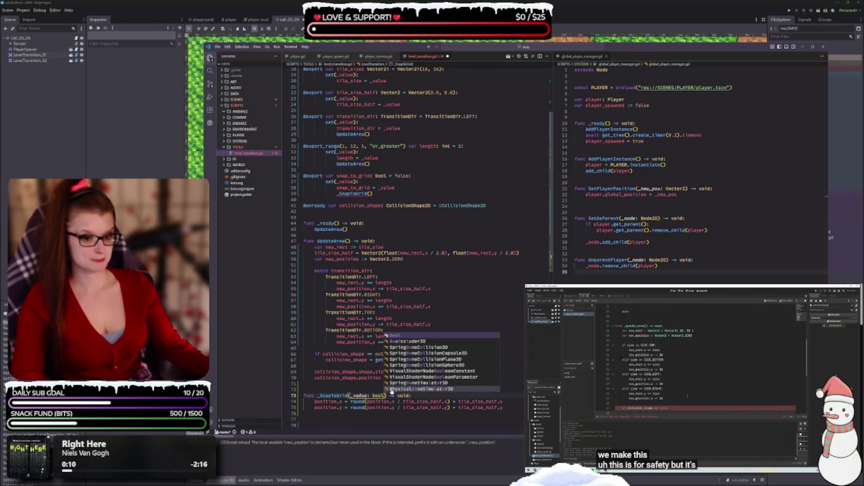
pyautogui.press('Escape')
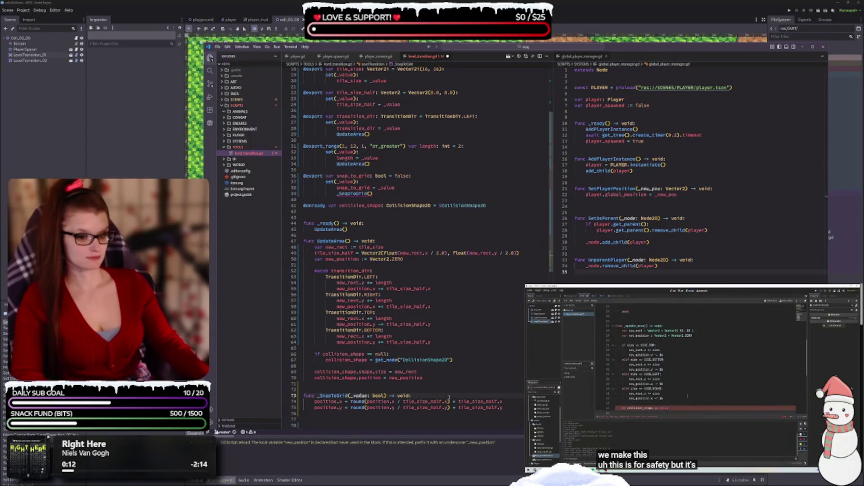
pyautogui.press('Return')
pyautogui.press('Return')
pyautogui.press('Up')
pyautogui.scroll(-1, 449, 399)
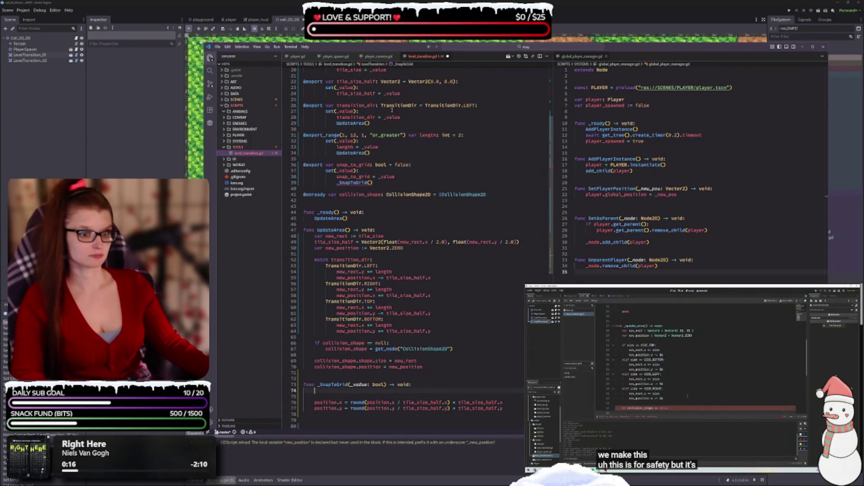
# Step: Pass snap_to_grid to the setter's _SnapToGrid call and save the script
pyautogui.click(375, 182)
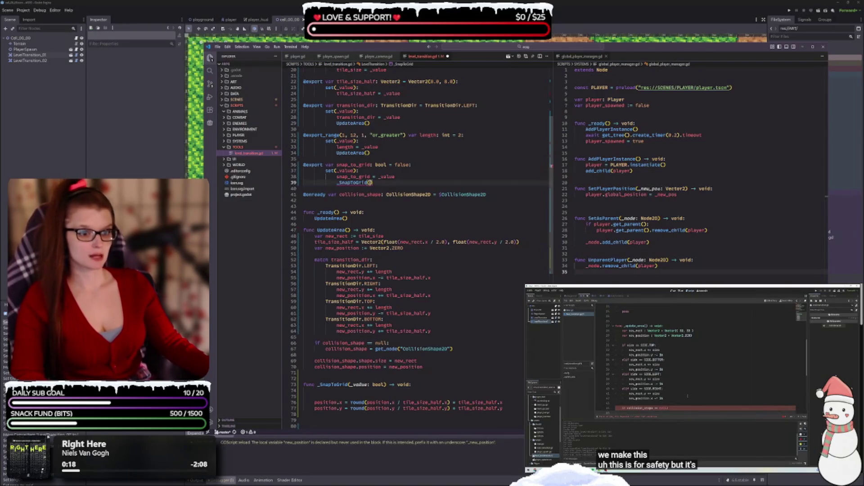
pyautogui.write('_value')
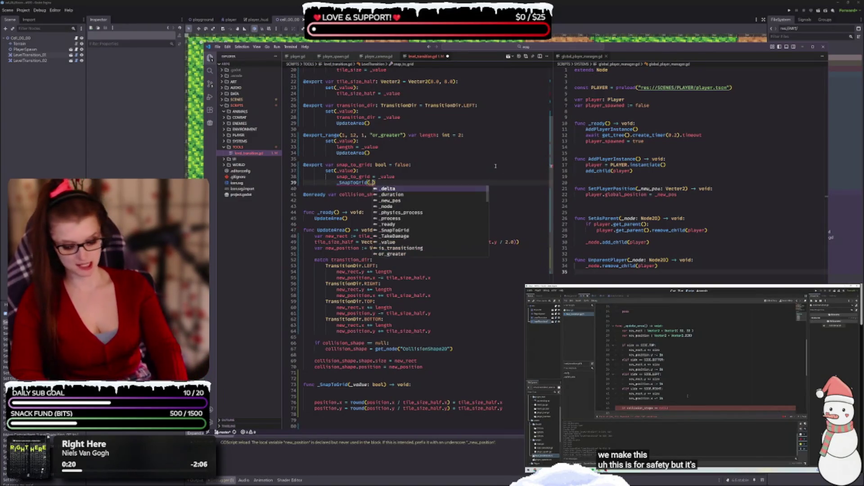
pyautogui.doubleClick(441, 241)
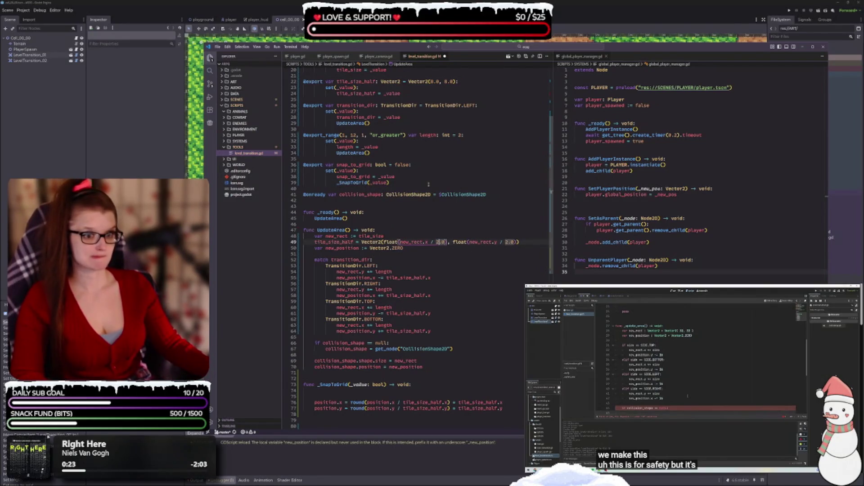
pyautogui.doubleClick(379, 182)
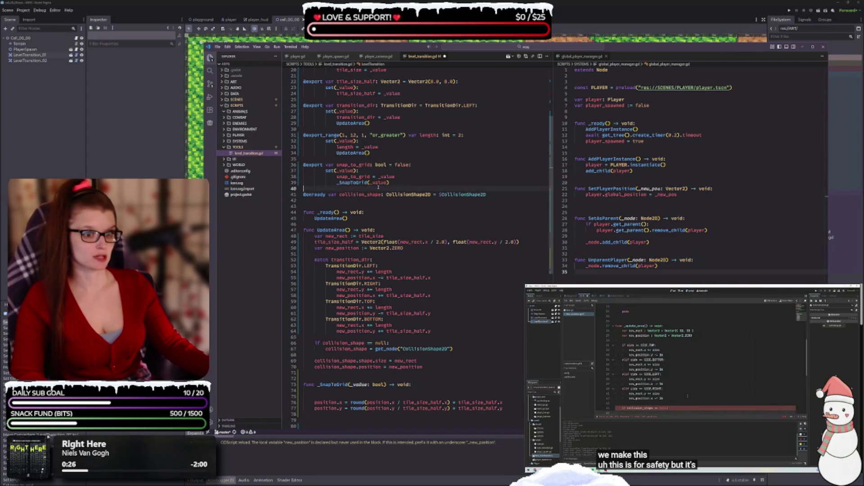
pyautogui.write('sta')
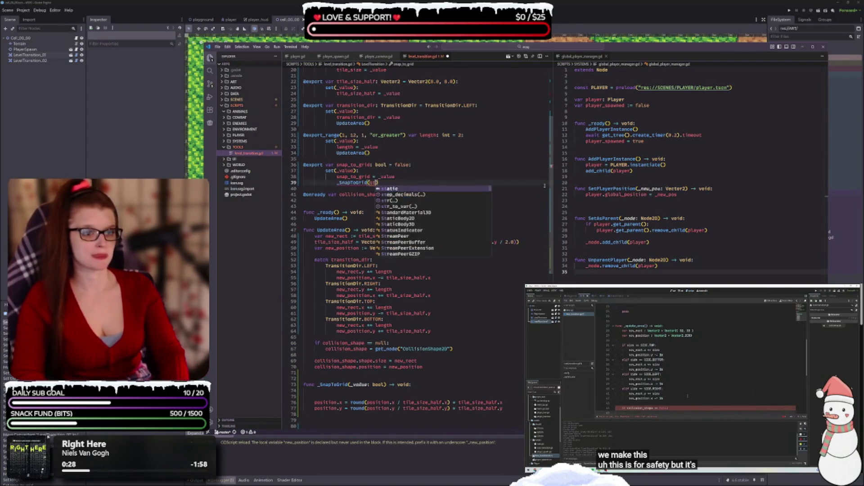
pyautogui.press('BackSpace')
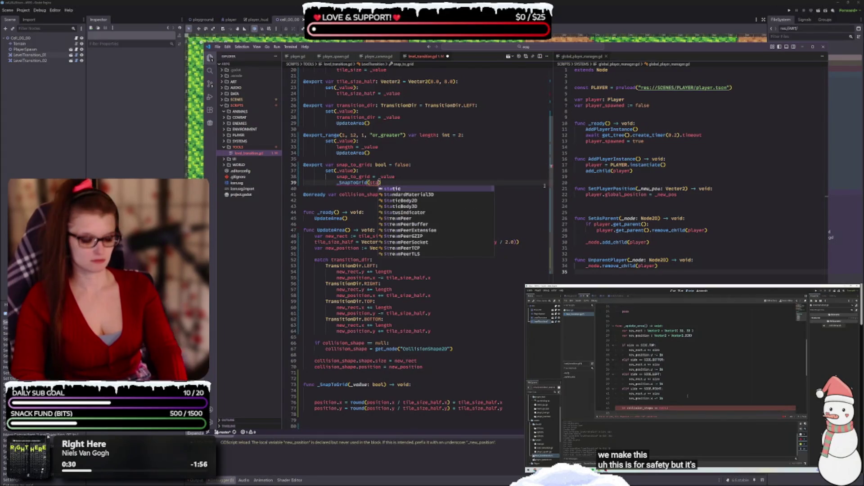
pyautogui.press('BackSpace')
pyautogui.press('BackSpace')
pyautogui.write('nap')
pyautogui.press('Return')
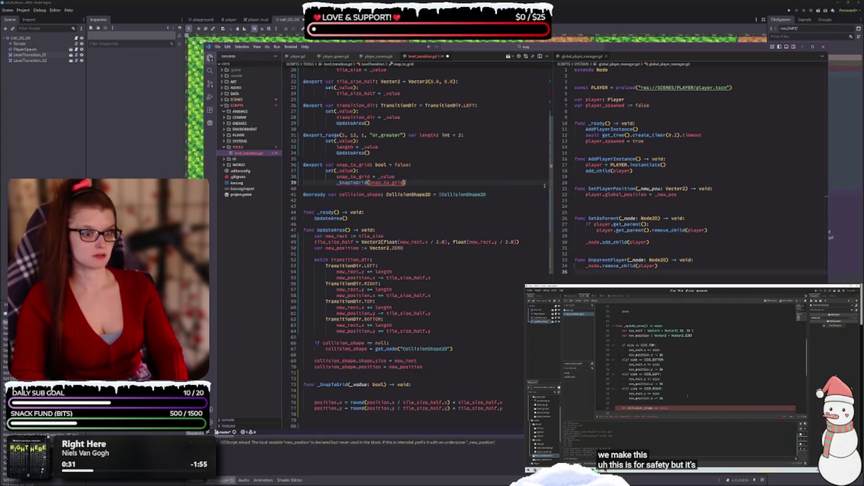
pyautogui.hotkey('ctrl', 's')
pyautogui.click(426, 219)
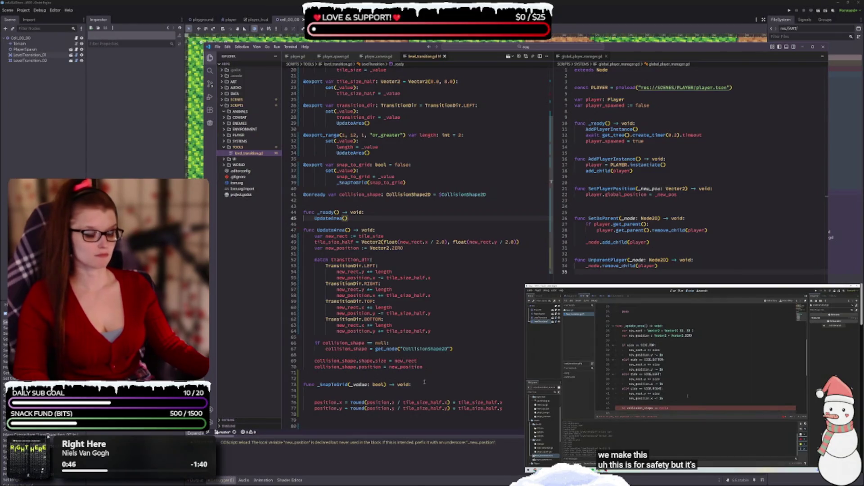
# Step: Add an 'if _value:' check at the start of _SnapToGrid's body
pyautogui.scroll(-2, 437, 371)
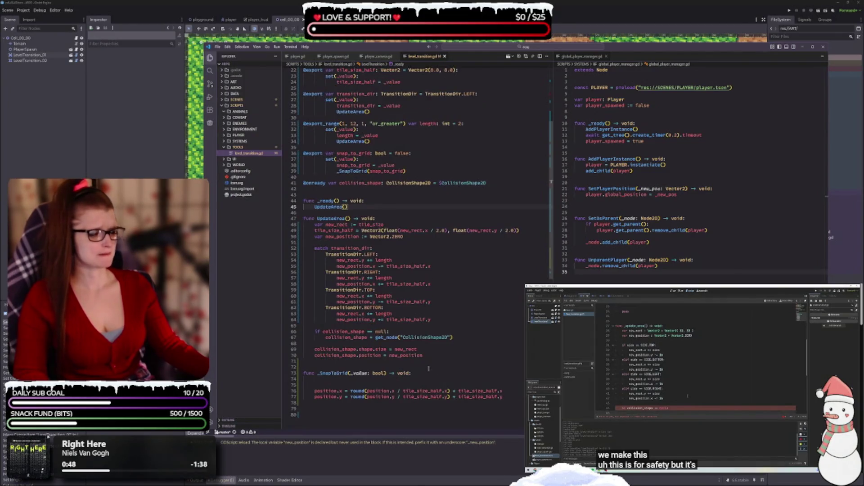
pyautogui.click(355, 364)
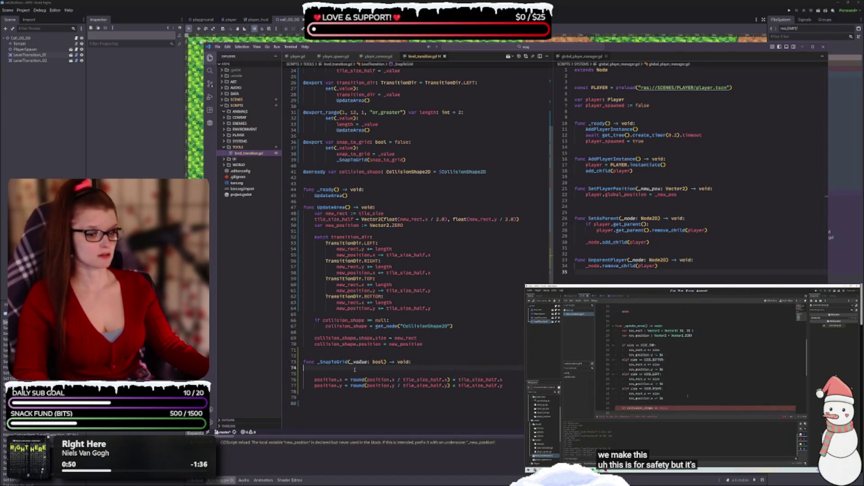
pyautogui.press('Return')
pyautogui.write('if')
pyautogui.press('BackSpace')
pyautogui.write('_value')
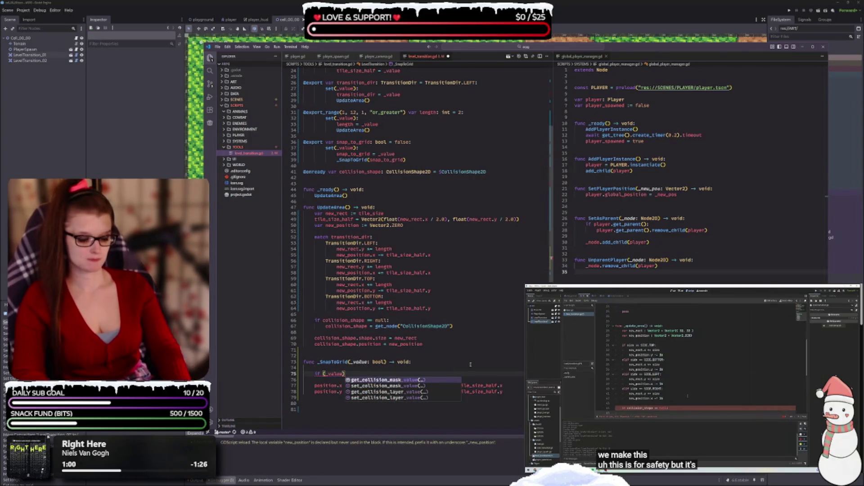
pyautogui.write('):')
pyautogui.press('Return')
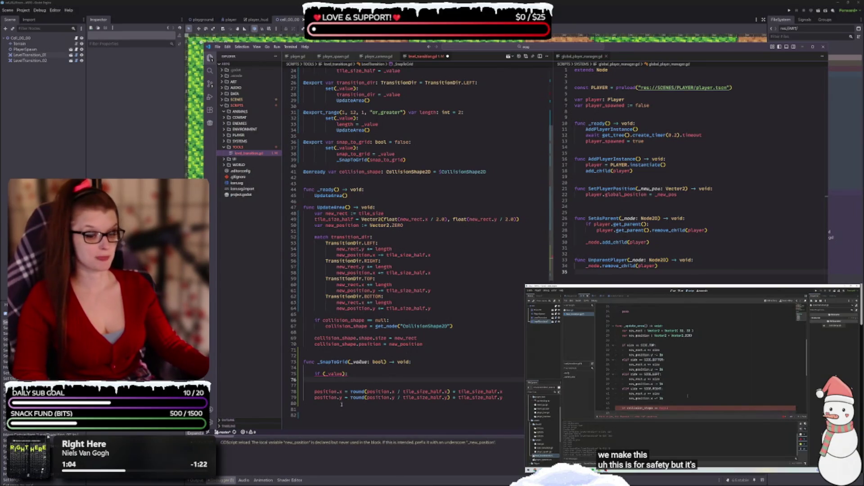
# Step: Indent the position.x and position.y rounding lines under the if _value block
pyautogui.moveTo(503, 398); pyautogui.dragTo(314, 393)
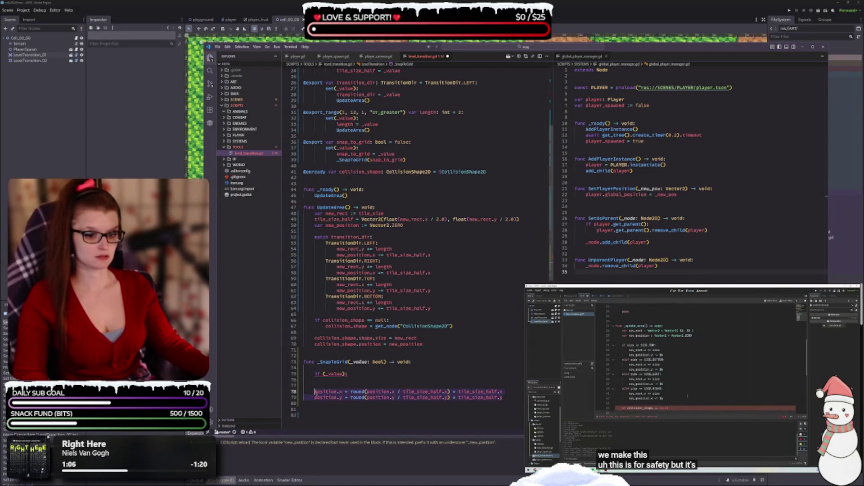
pyautogui.click(322, 388)
pyautogui.press('BackSpace')
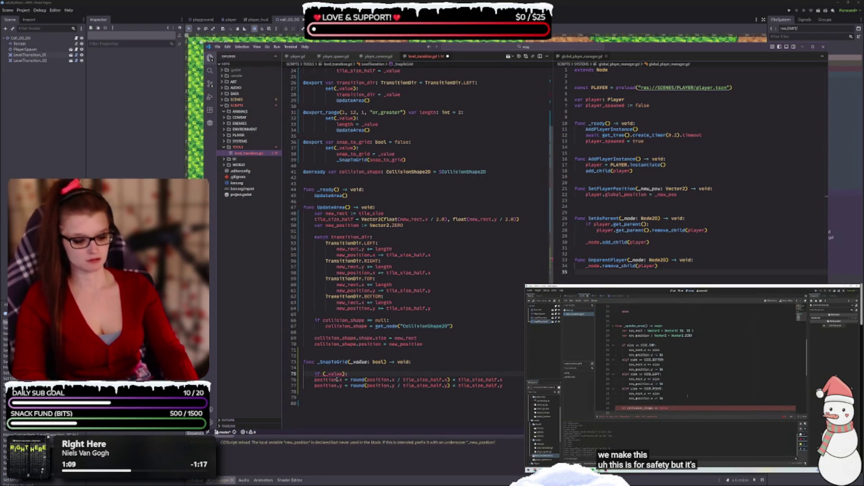
pyautogui.press('Delete')
pyautogui.press('Tab')
pyautogui.press('Down')
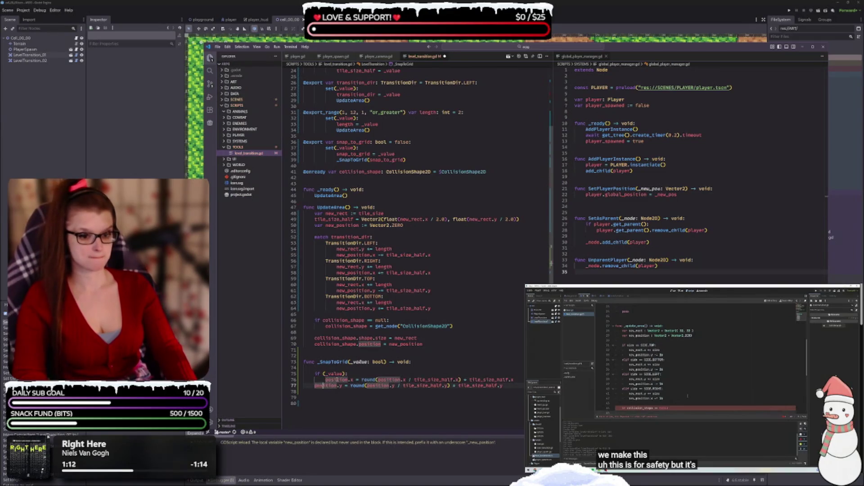
pyautogui.press('Tab')
pyautogui.scroll(-1, 404, 368)
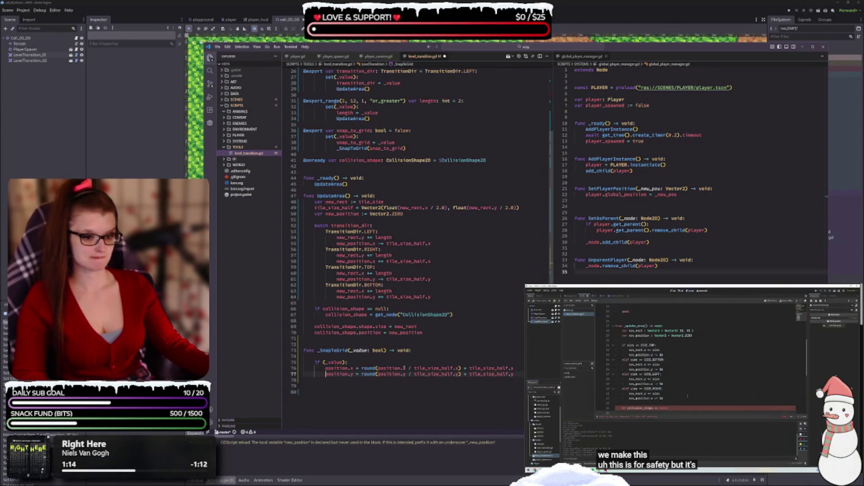
pyautogui.press('End')
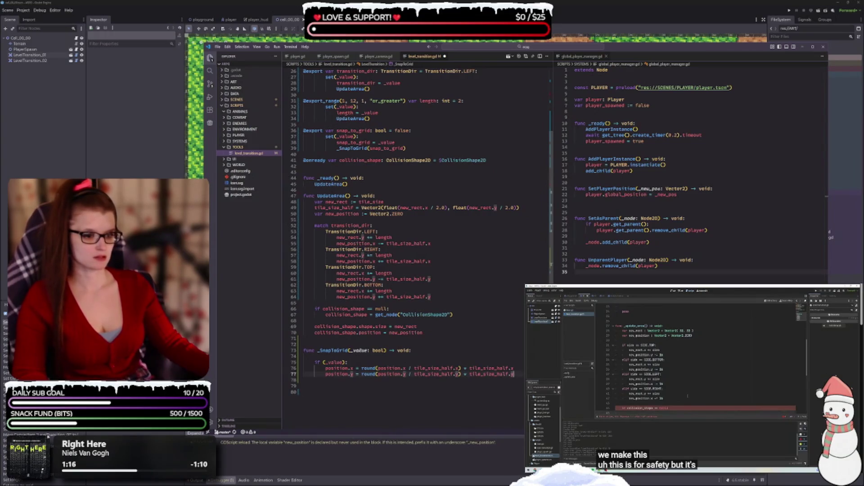
pyautogui.press('Return')
pyautogui.press('Down')
pyautogui.press('BackSpace')
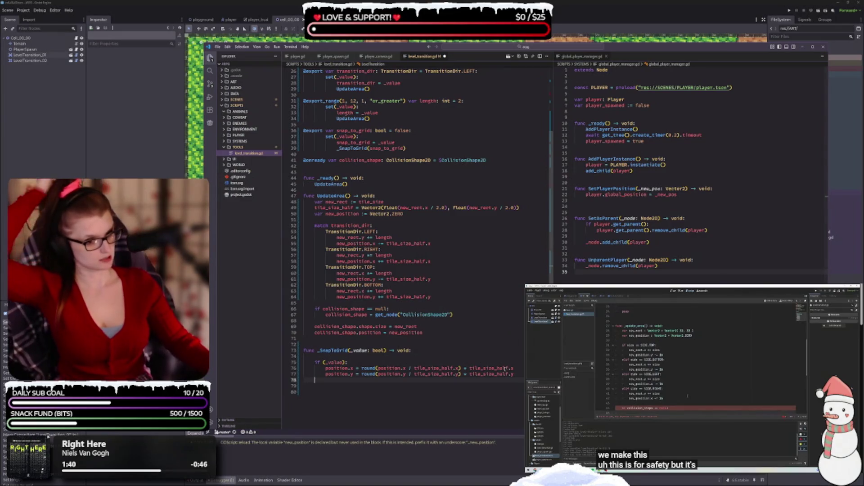
# Step: Trim the leftover blank lines, save level_transition.gd and return to Godot
pyautogui.click(338, 393)
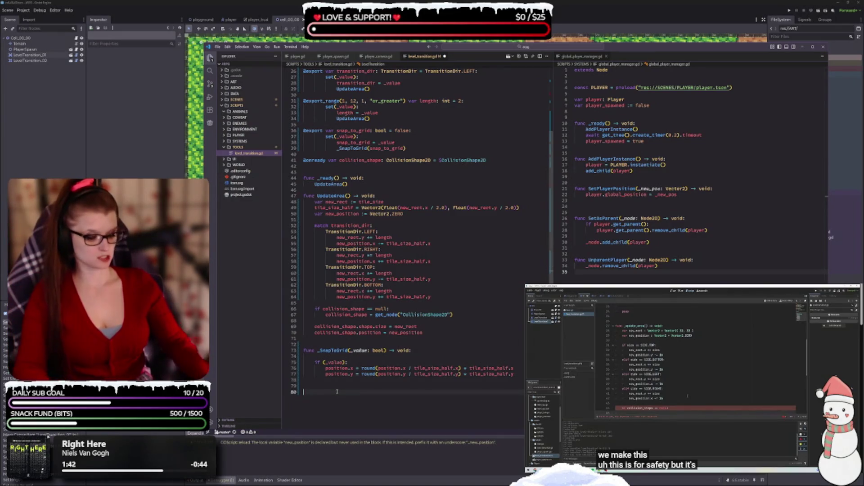
pyautogui.press('BackSpace')
pyautogui.press('BackSpace')
pyautogui.hotkey('ctrl', 's')
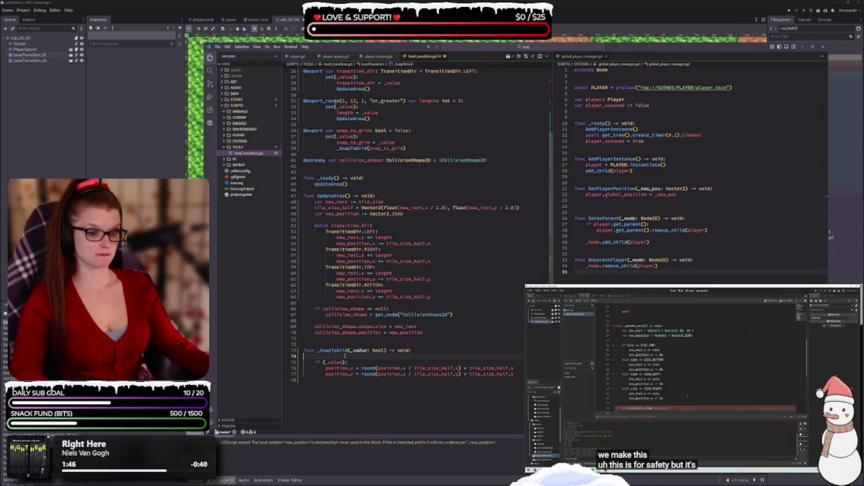
pyautogui.press('BackSpace')
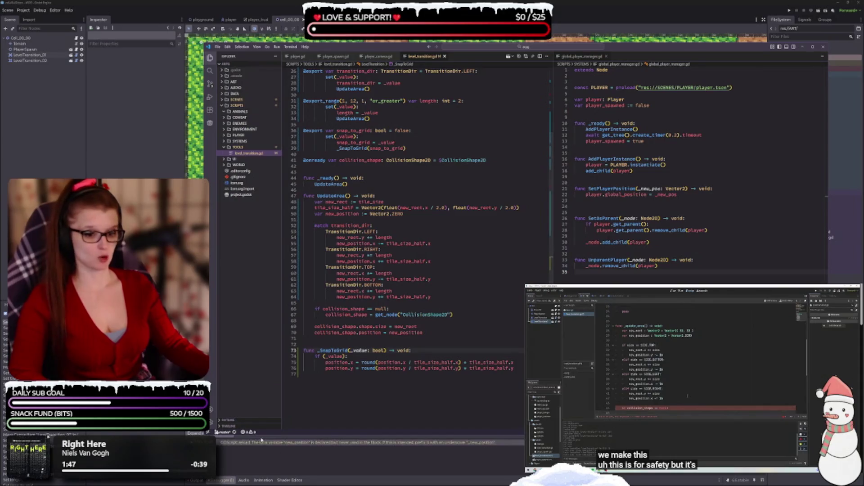
pyautogui.click(261, 441)
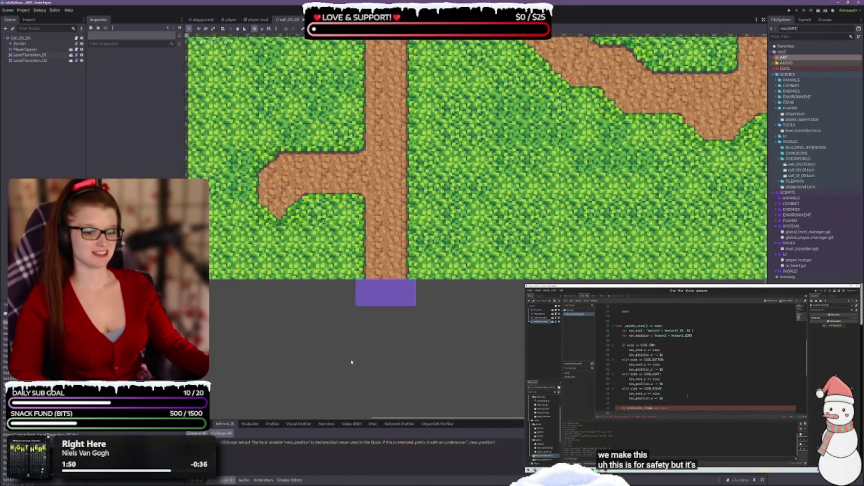
# Step: On LevelTransition_01, test Length 3 and dragging with Snap to Grid, then restore Length 2
pyautogui.click(32, 55)
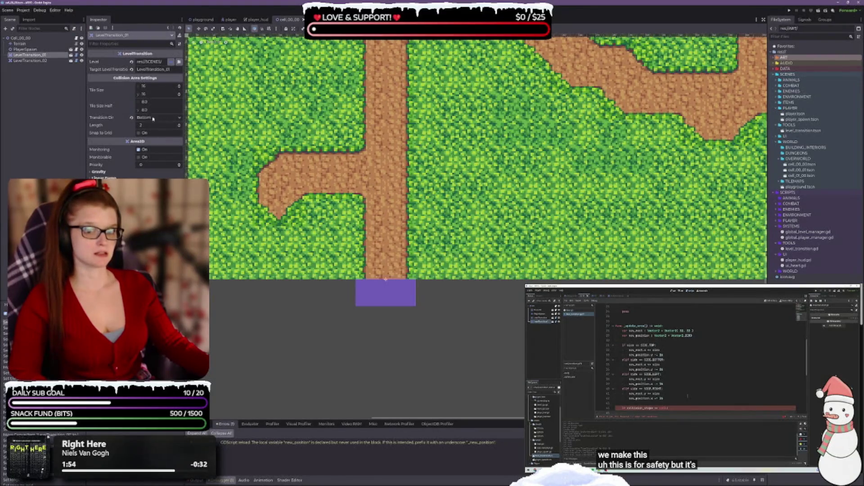
pyautogui.click(179, 125)
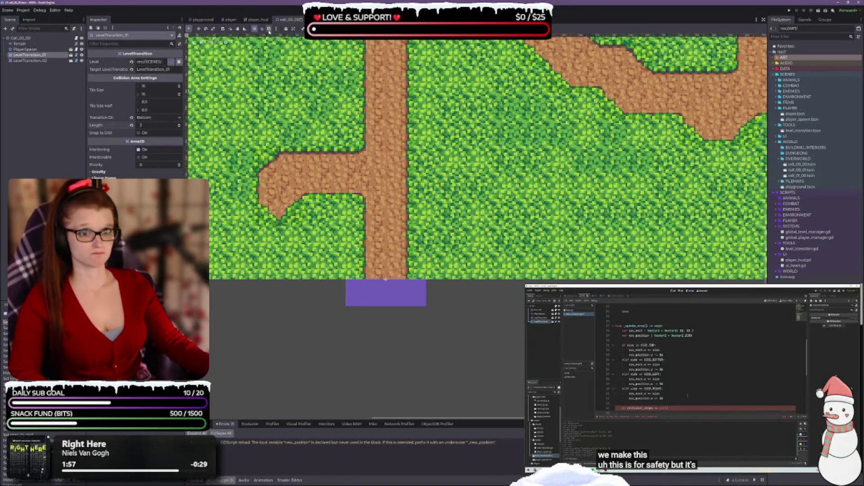
pyautogui.moveTo(352, 280); pyautogui.dragTo(346, 283)
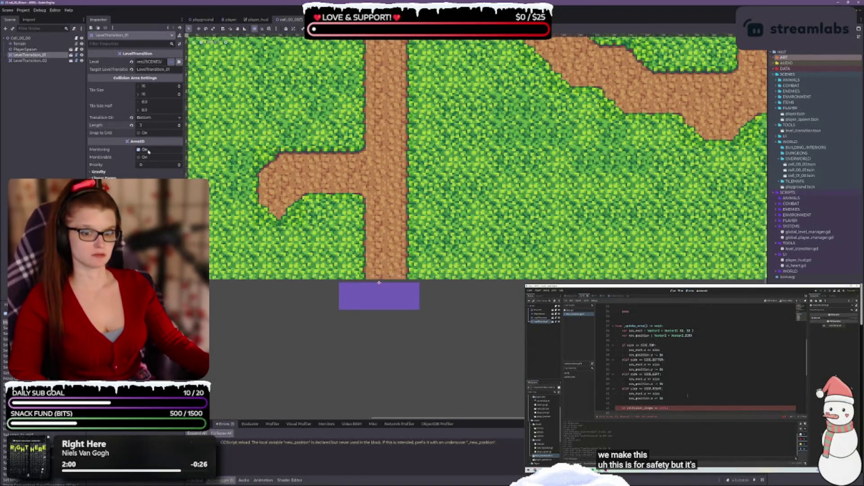
pyautogui.click(139, 133)
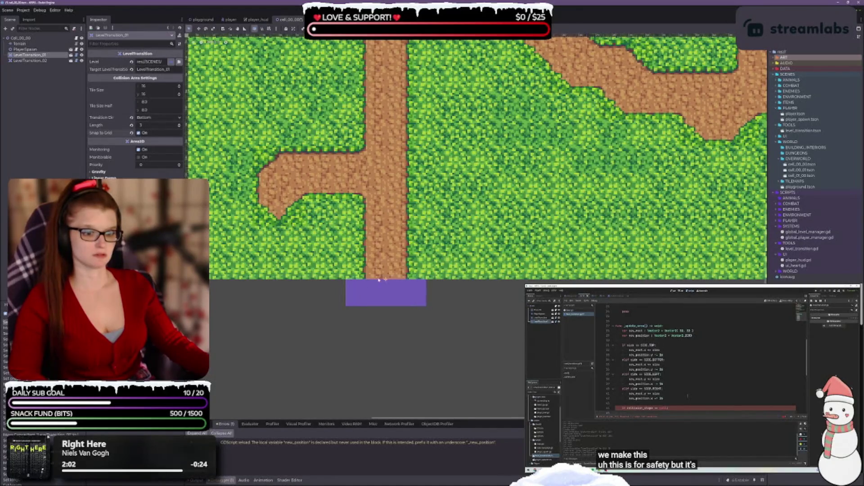
pyautogui.moveTo(380, 294); pyautogui.dragTo(373, 296)
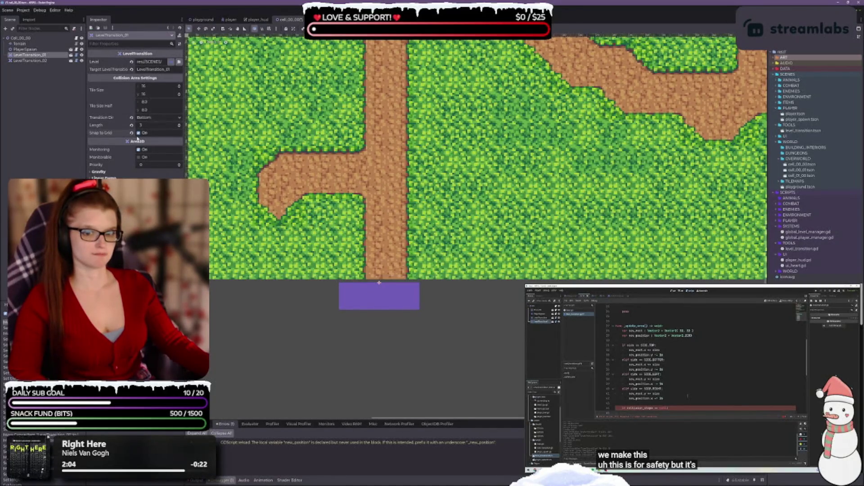
pyautogui.click(139, 133)
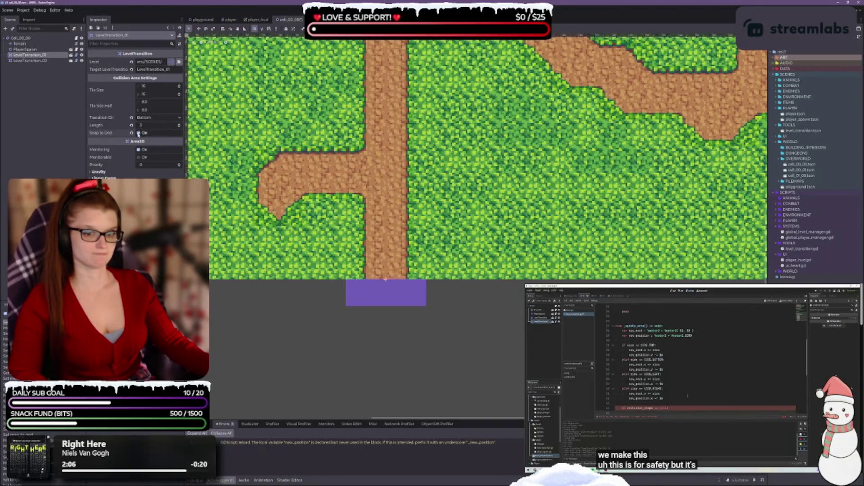
pyautogui.click(180, 127)
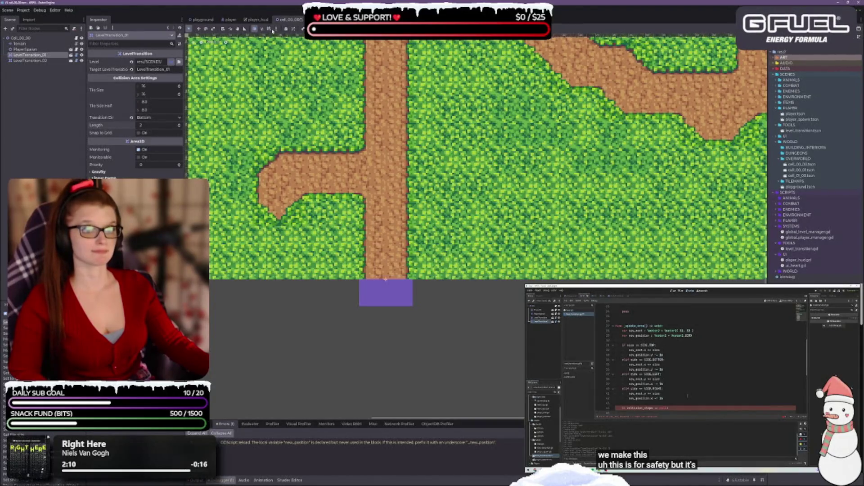
pyautogui.click(410, 345)
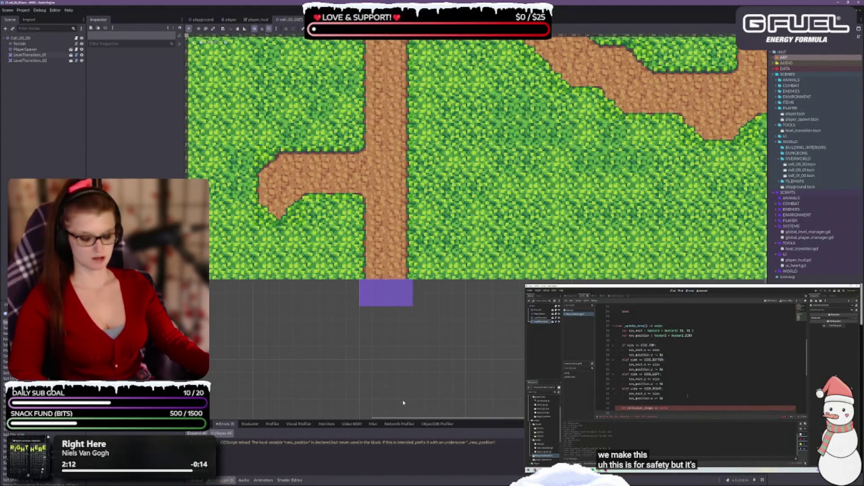
pyautogui.hscroll(10, 403, 403)
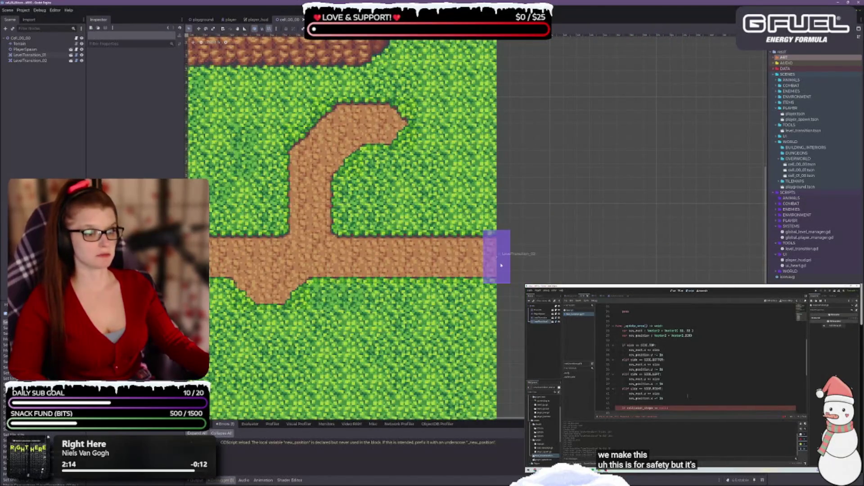
# Step: On LevelTransition_02, revert Tile Size and step Length up three tiles and back down two
pyautogui.click(495, 269)
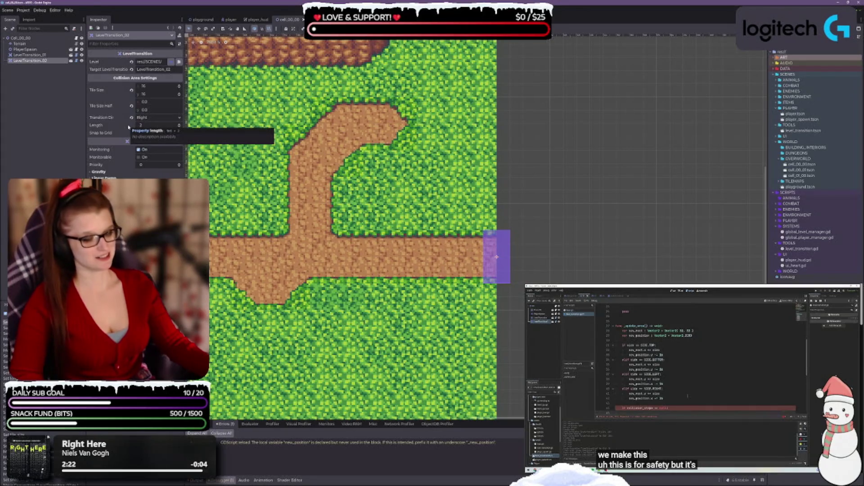
pyautogui.click(132, 91)
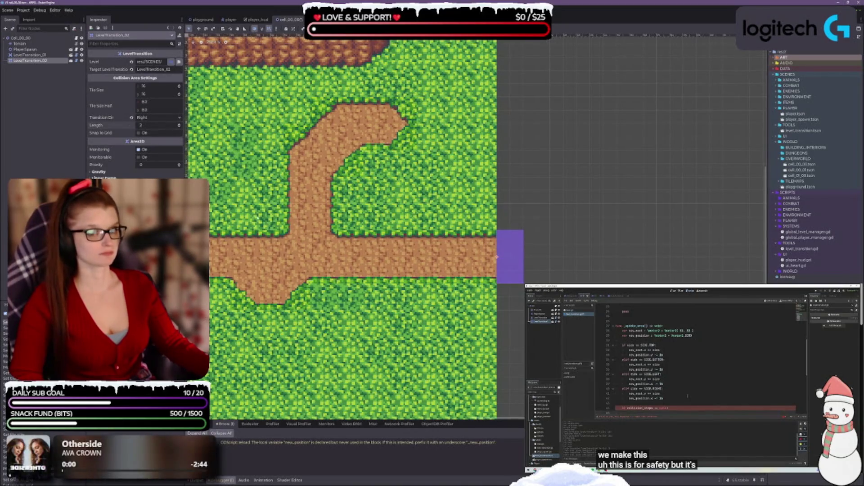
pyautogui.click(180, 125)
pyautogui.click(180, 125)
pyautogui.click(179, 125)
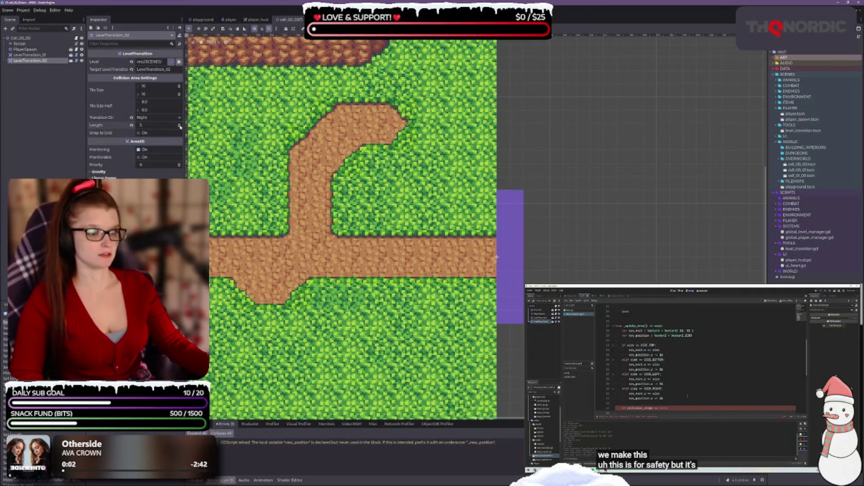
pyautogui.click(179, 126)
pyautogui.click(179, 127)
pyautogui.click(179, 127)
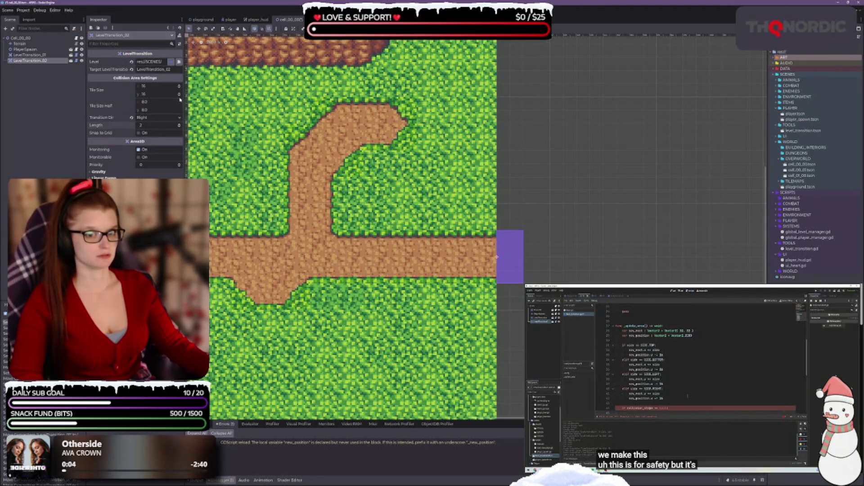
# Step: Try Tile Size width 20, then reset Tile Size to 16×16 with Length 2
pyautogui.click(152, 87)
pyautogui.write('20')
pyautogui.press('Return')
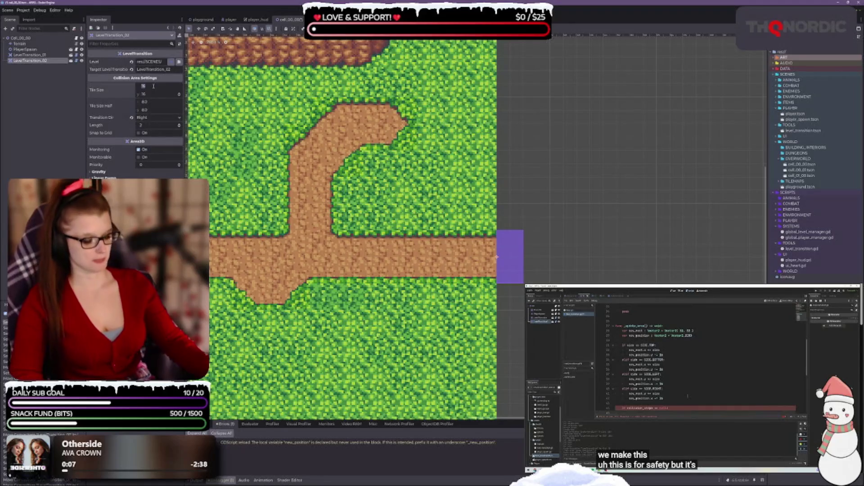
pyautogui.click(179, 125)
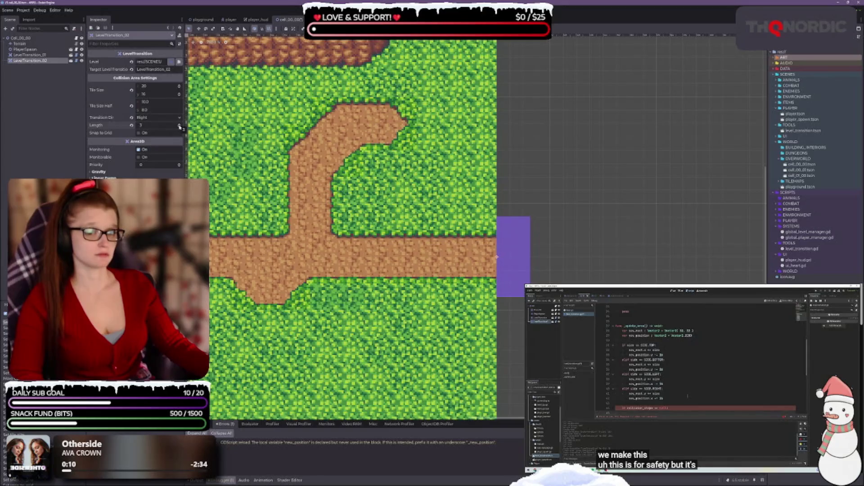
pyautogui.click(179, 127)
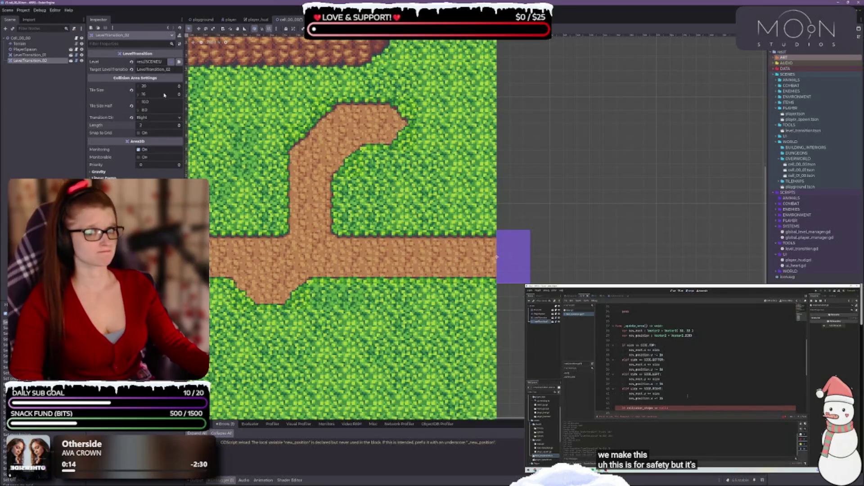
pyautogui.click(132, 90)
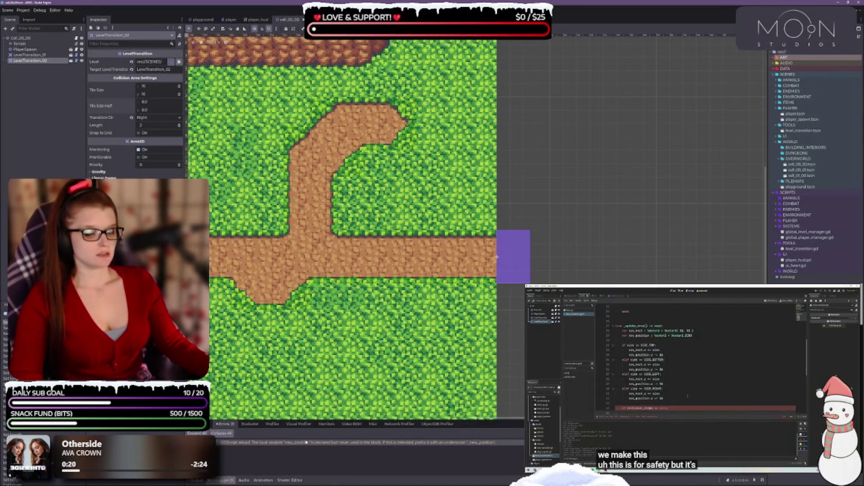
pyautogui.moveTo(309, 445)
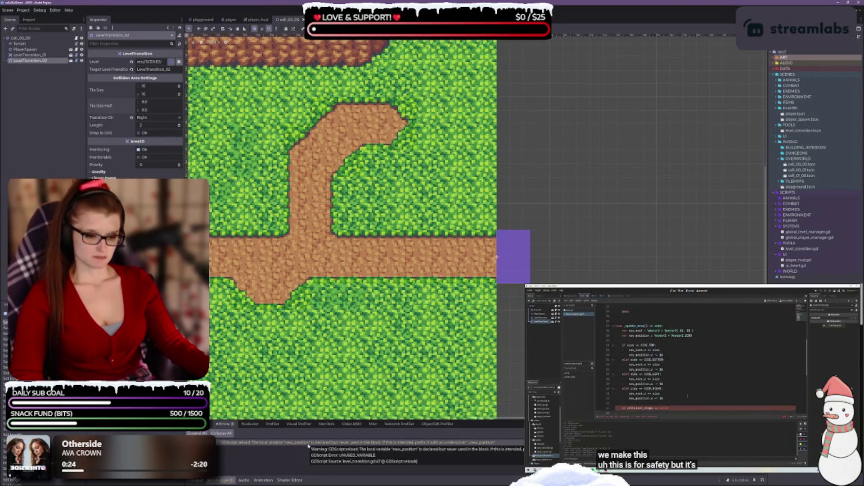
# Step: Open the UNUSED_VARIABLE warning's source, level_transition.gd line 47, in Visual Studio Code
pyautogui.doubleClick(308, 446)
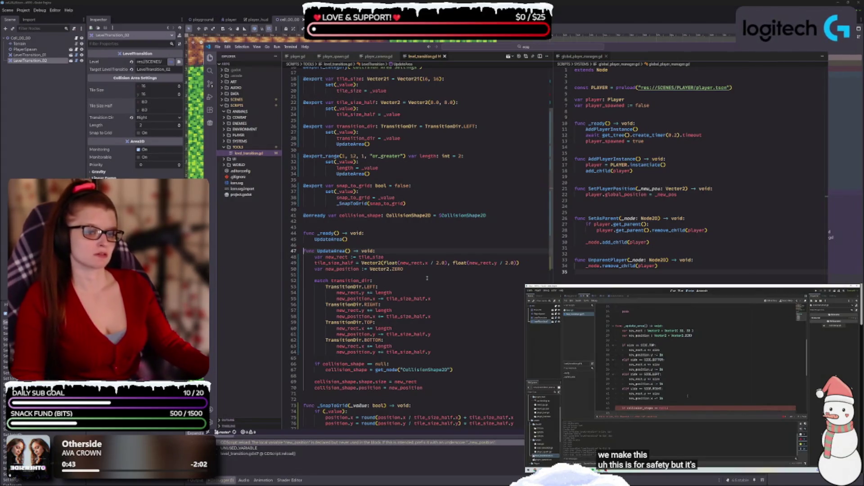
# Step: Prefix new_position with an underscore on lines 50, 55, 58, 61 and 64
pyautogui.moveTo(406, 316)
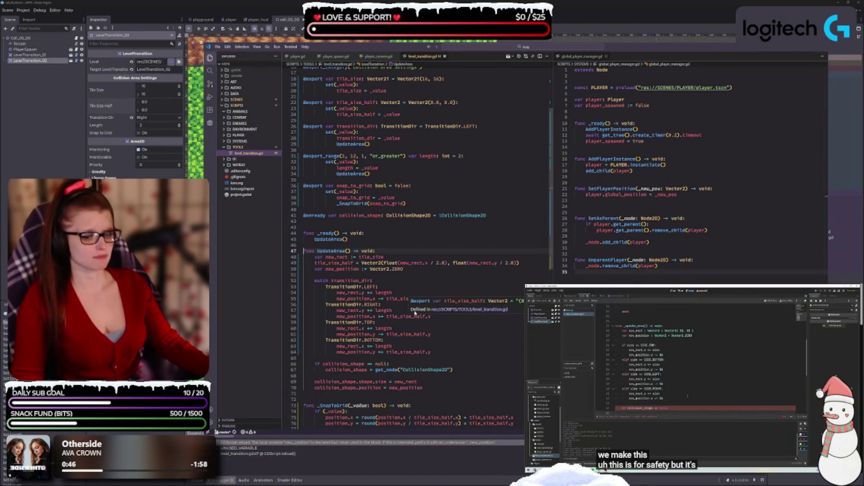
pyautogui.click(326, 269)
pyautogui.write('_')
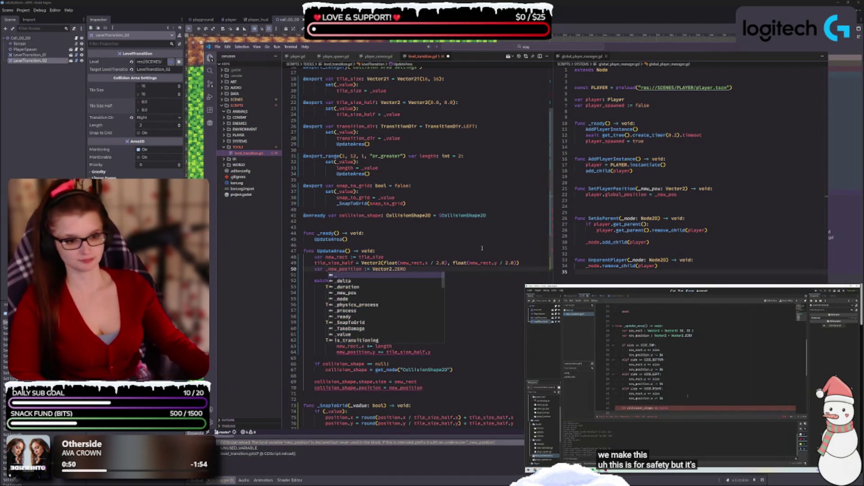
pyautogui.press('Escape')
pyautogui.doubleClick(340, 269)
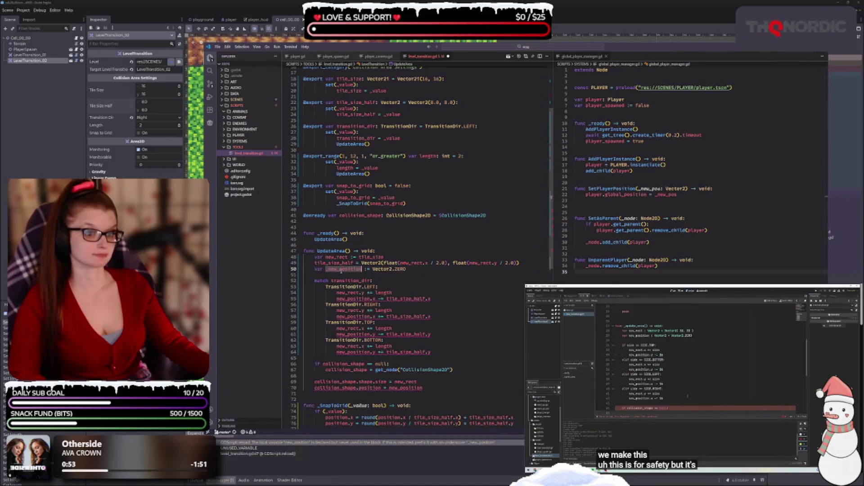
pyautogui.click(336, 299)
pyautogui.write('_')
pyautogui.click(339, 316)
pyautogui.write('_')
pyautogui.click(337, 335)
pyautogui.write('_')
pyautogui.click(337, 352)
pyautogui.write('_')
pyautogui.click(461, 355)
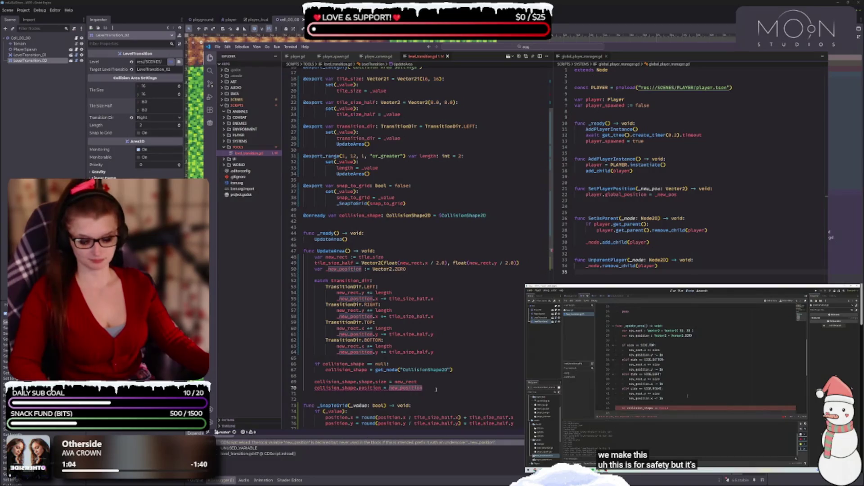
# Step: Replace line 70's new_position with _new_position
pyautogui.doubleClick(408, 388)
pyautogui.write('_new_position')
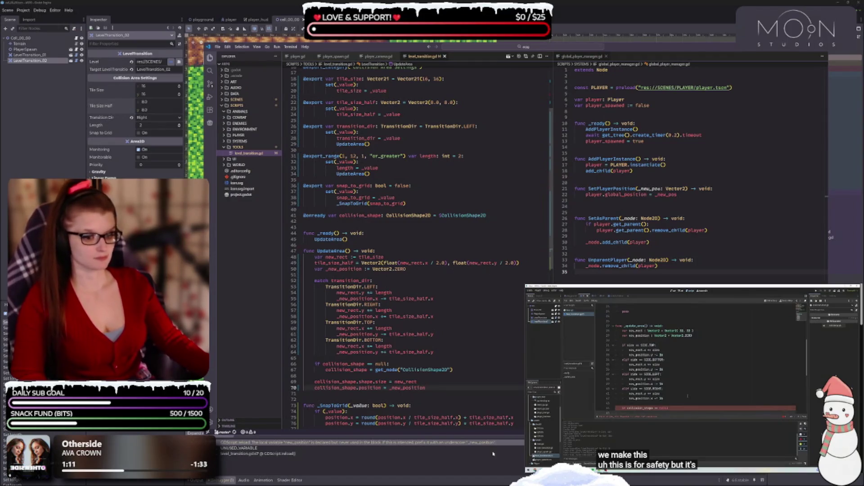
pyautogui.scroll(-2, 472, 367)
pyautogui.click(437, 364)
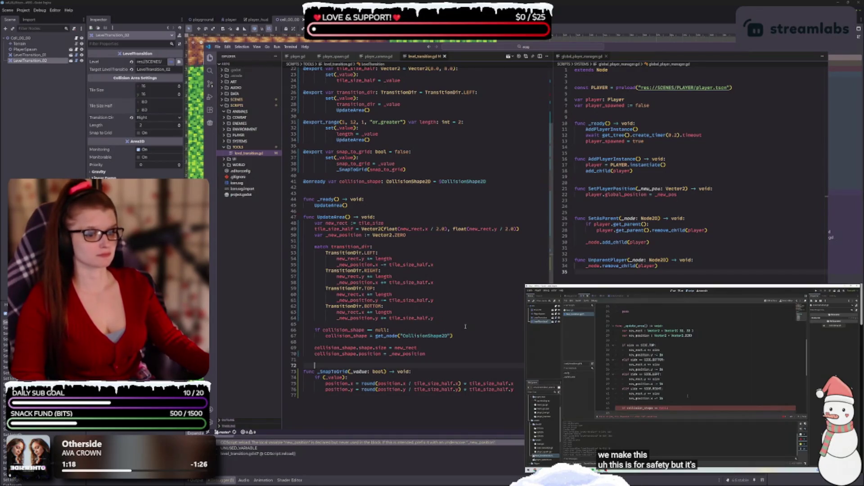
pyautogui.scroll(5, 466, 327)
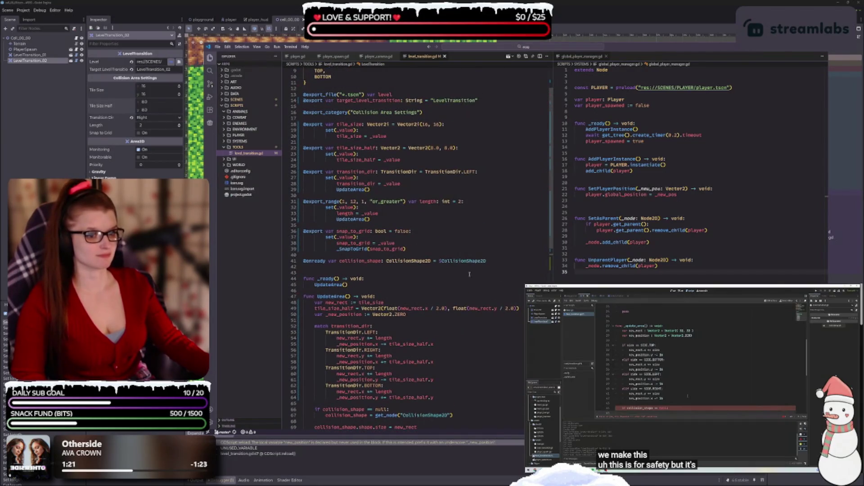
pyautogui.scroll(2, 431, 326)
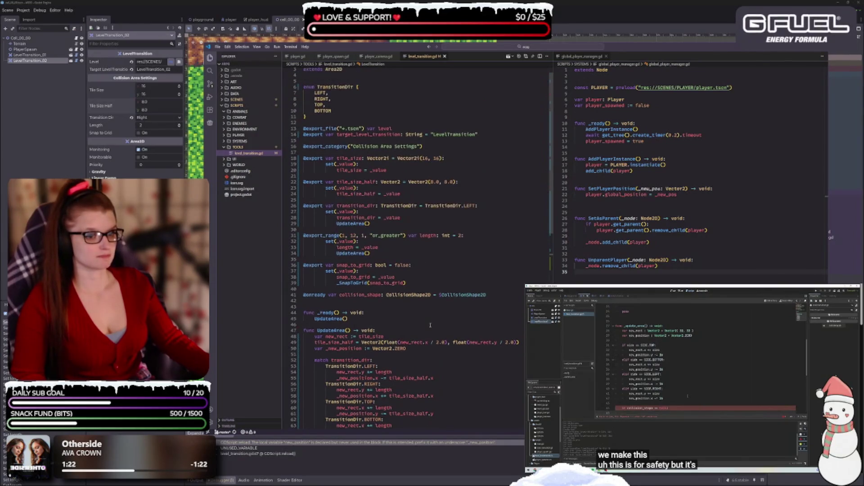
pyautogui.scroll(1, 432, 330)
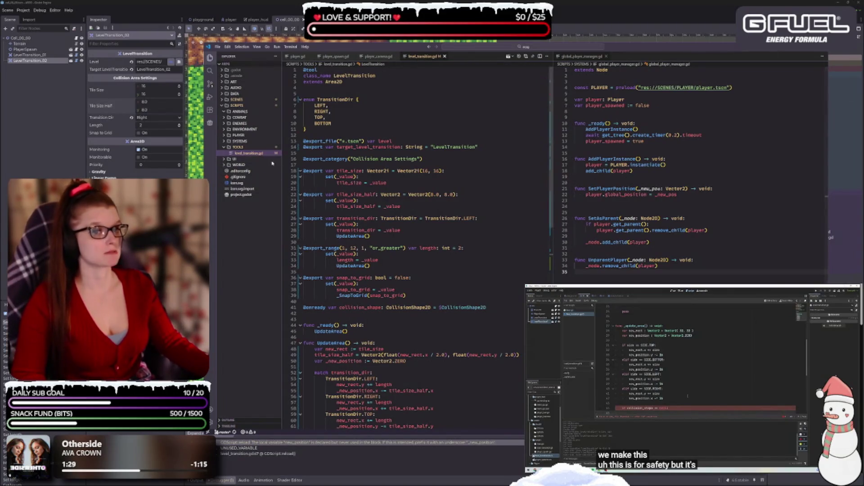
pyautogui.click(451, 159)
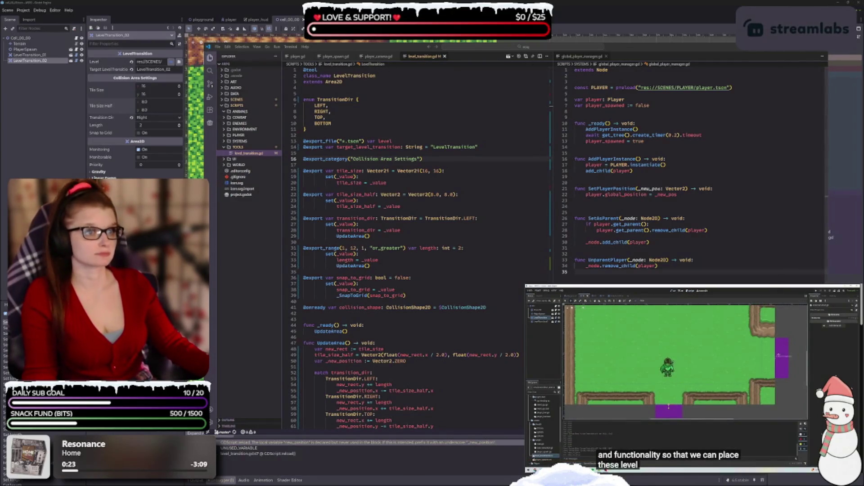
pyautogui.hotkey('alt', 'Tab')
pyautogui.scroll(-2, 480, 277)
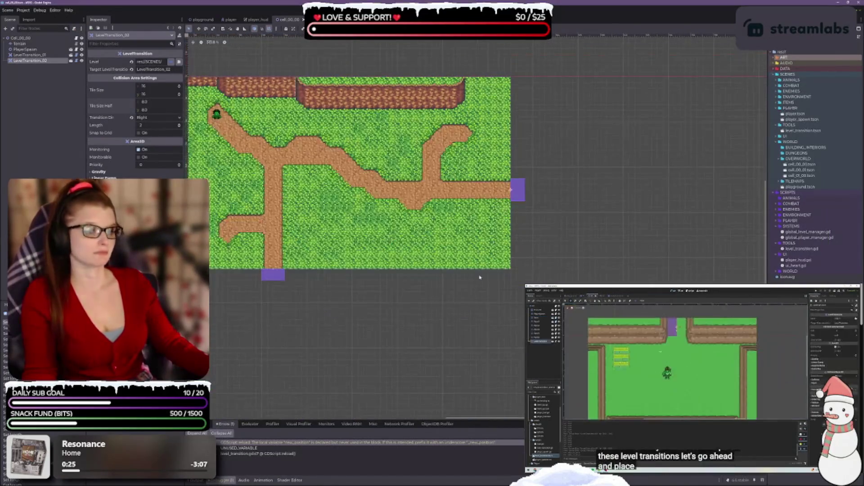
pyautogui.moveTo(265, 315); pyautogui.dragTo(400, 309)
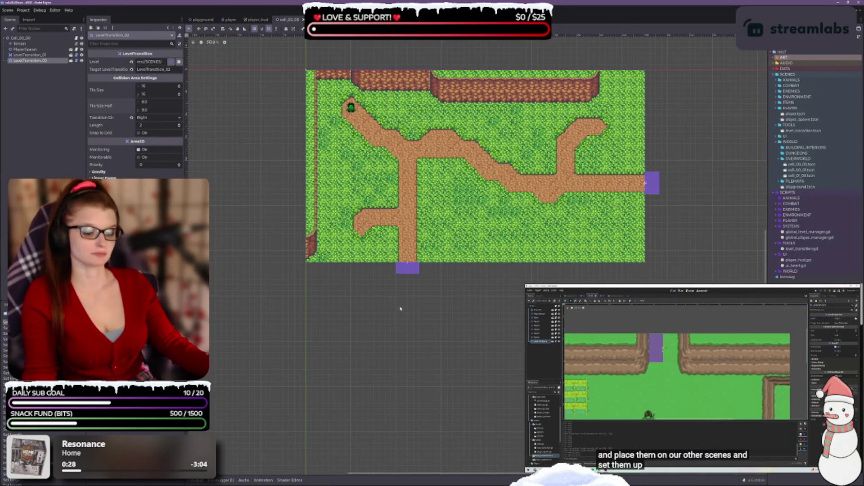
pyautogui.scroll(3, 401, 309)
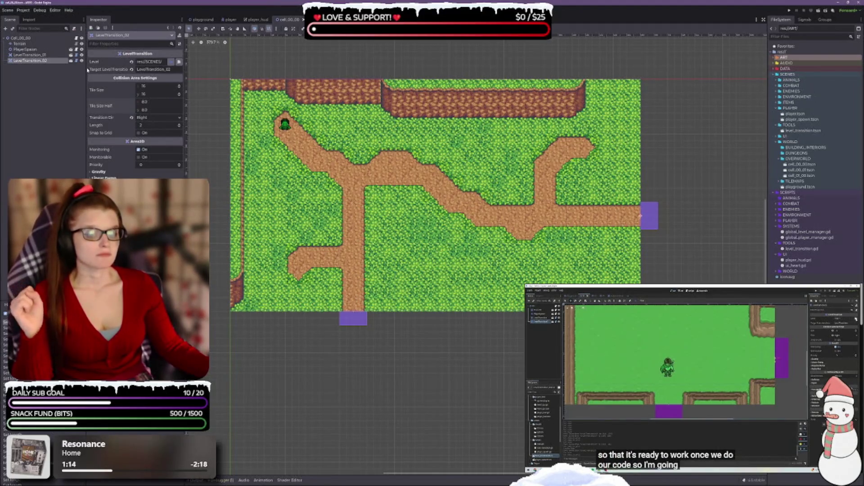
pyautogui.moveTo(87, 69); pyautogui.dragTo(84, 69)
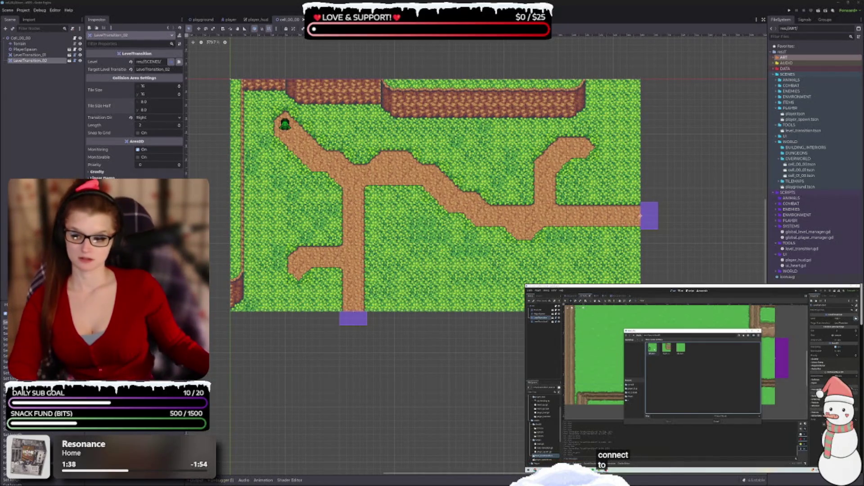
pyautogui.hotkey('alt', 'Tab')
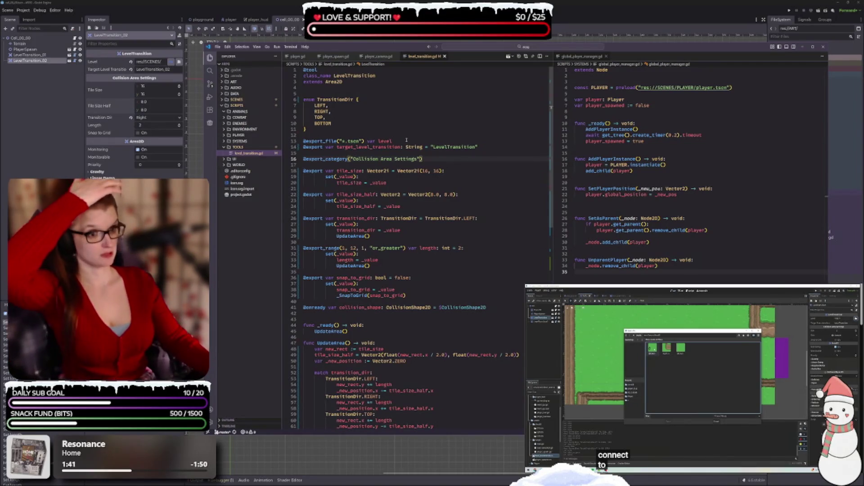
# Step: Rename line 14's target_level_transition variable to level_transition
pyautogui.doubleClick(369, 147)
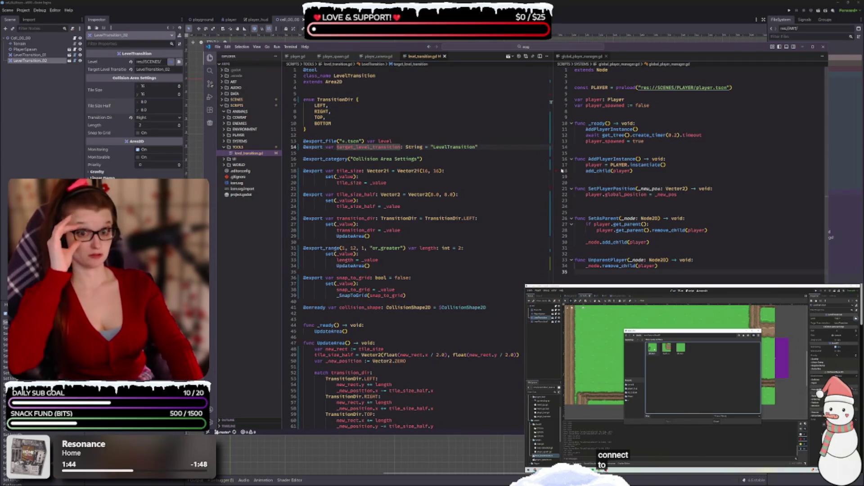
pyautogui.write('target_level_trans')
pyautogui.press('BackSpace')
pyautogui.press('BackSpace')
pyautogui.press('BackSpace')
pyautogui.hotkey('ctrl', 's')
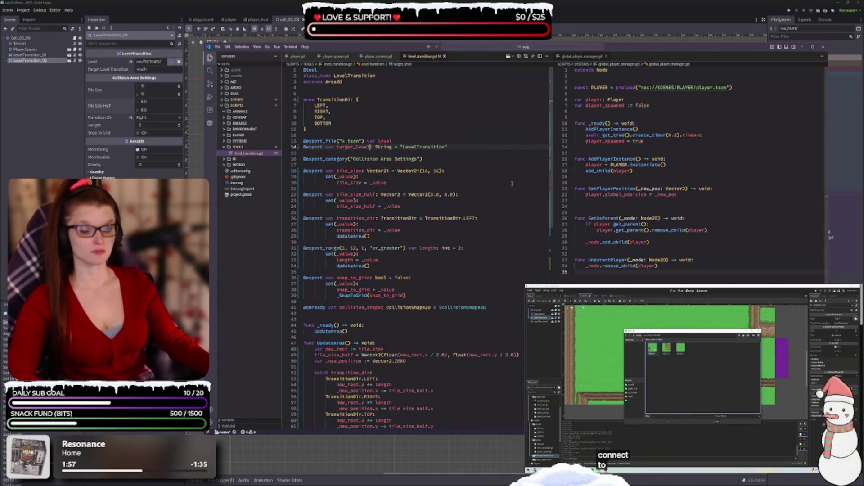
pyautogui.write('_transition')
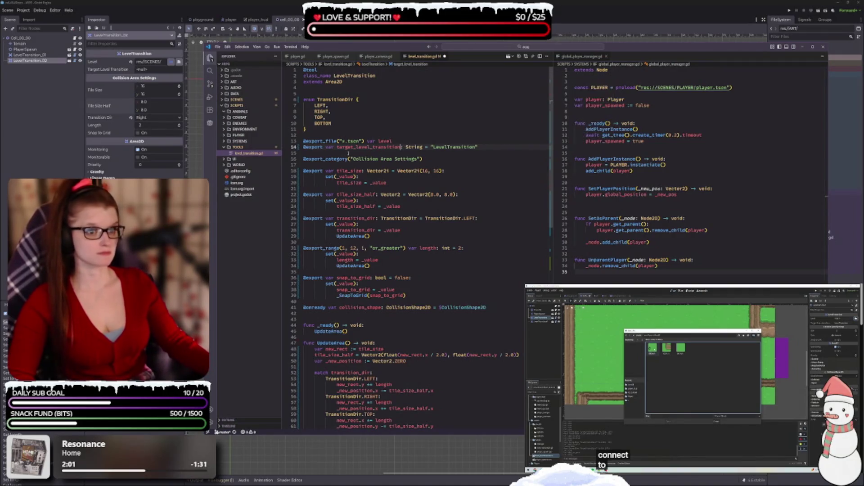
pyautogui.doubleClick(355, 148)
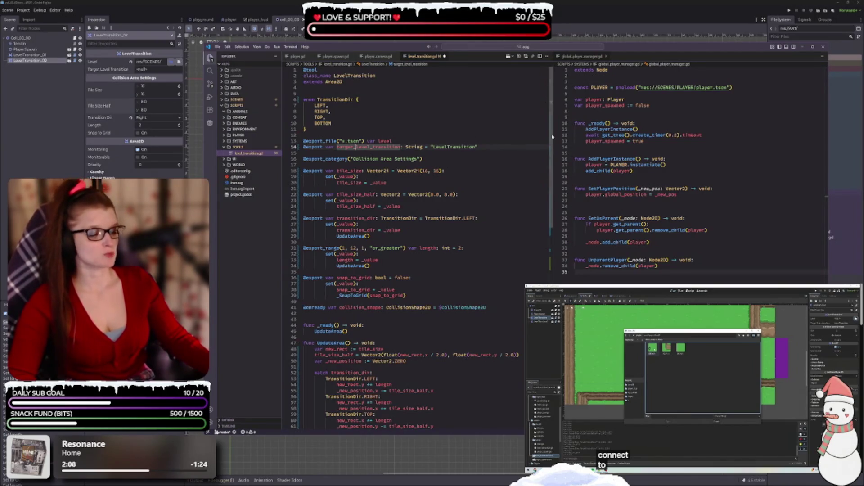
pyautogui.press('Left')
pyautogui.press('Delete')
pyautogui.press('Delete')
pyautogui.press('Delete')
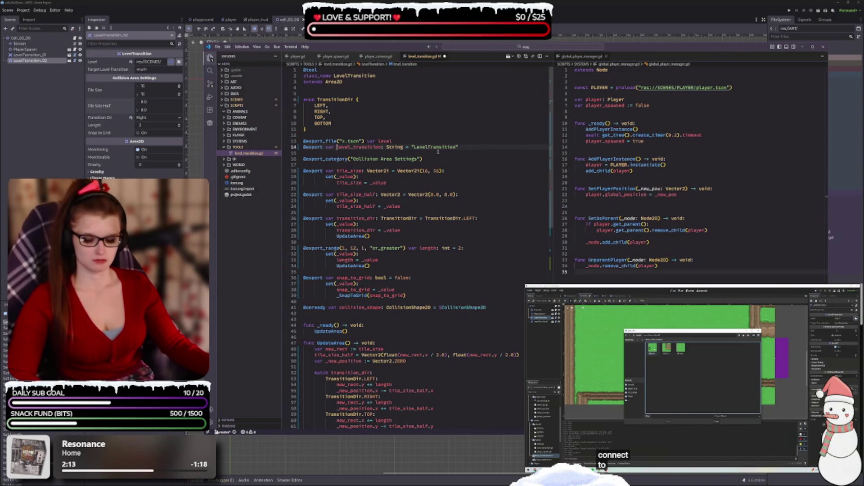
pyautogui.doubleClick(360, 147)
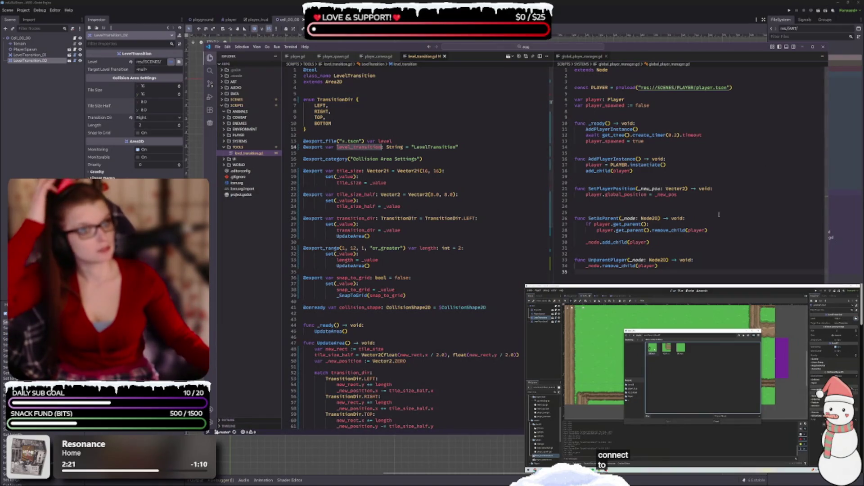
# Step: Rename line 13's level variable to target_level
pyautogui.scroll(-5, 483, 193)
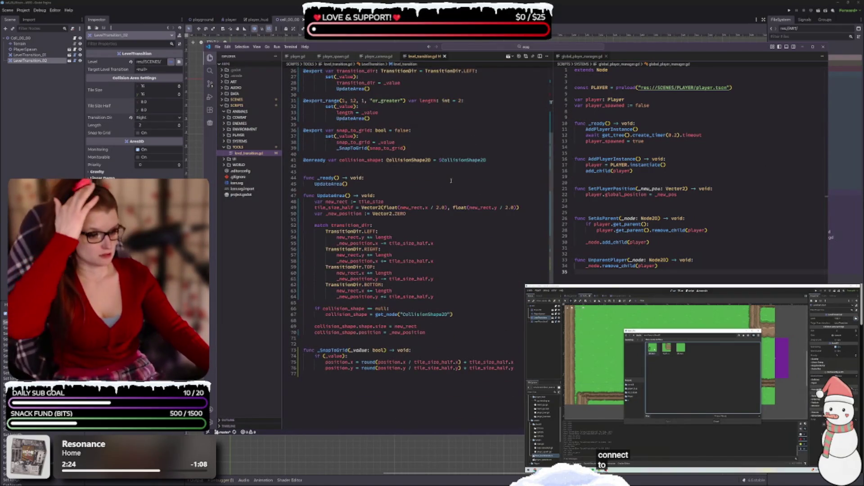
pyautogui.scroll(4, 429, 233)
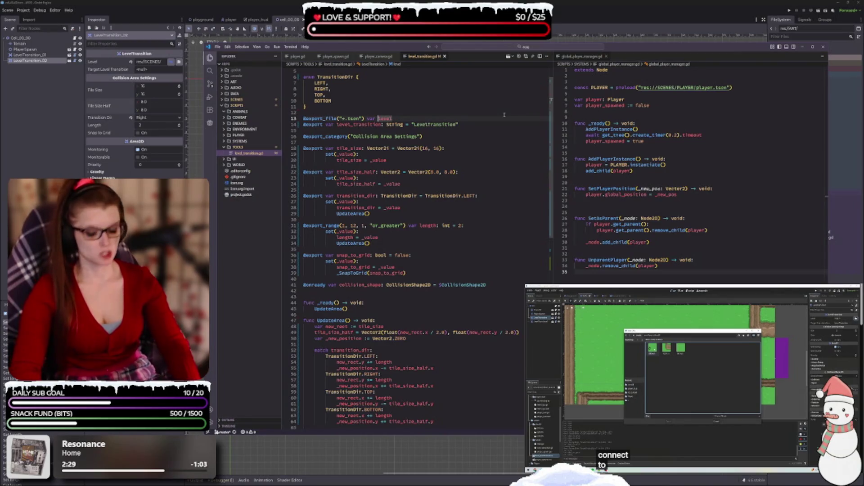
pyautogui.write('target_')
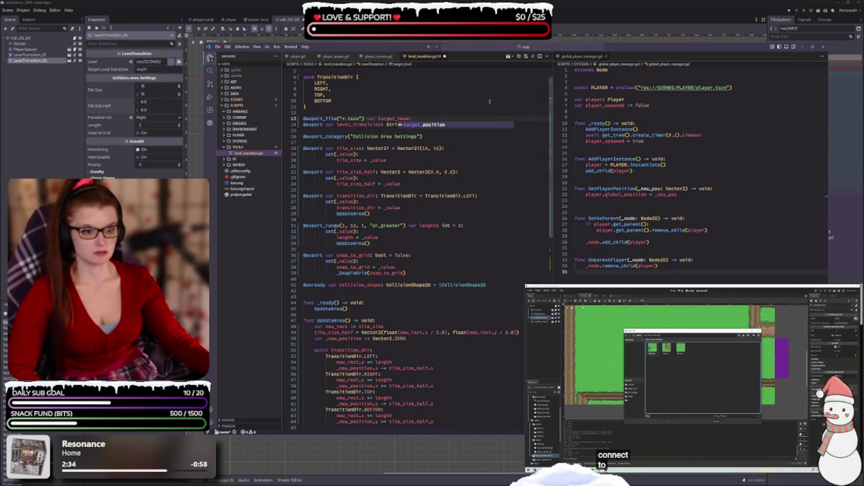
pyautogui.press('Escape')
pyautogui.press('Down')
pyautogui.press('Down')
pyautogui.press('Down')
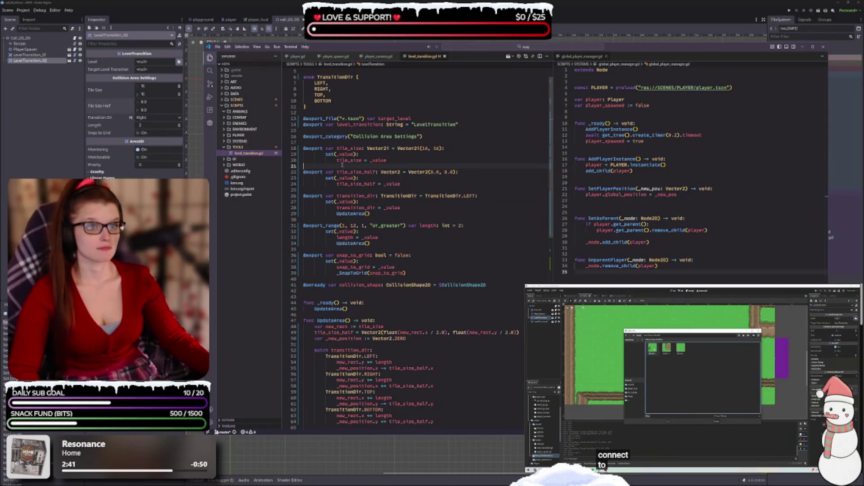
pyautogui.hotkey('alt', 'Tab')
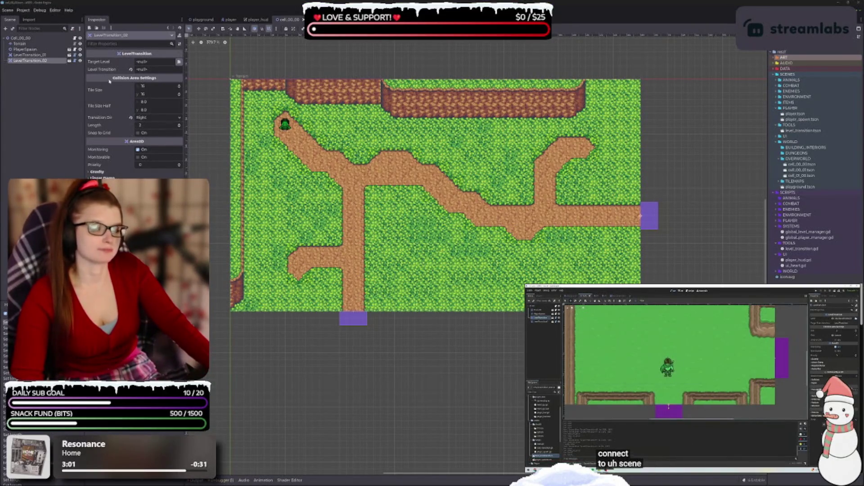
# Step: Enter LevelTransition in LevelTransition_02's Level Transition field and save the scene
pyautogui.moveTo(29, 55); pyautogui.dragTo(157, 69)
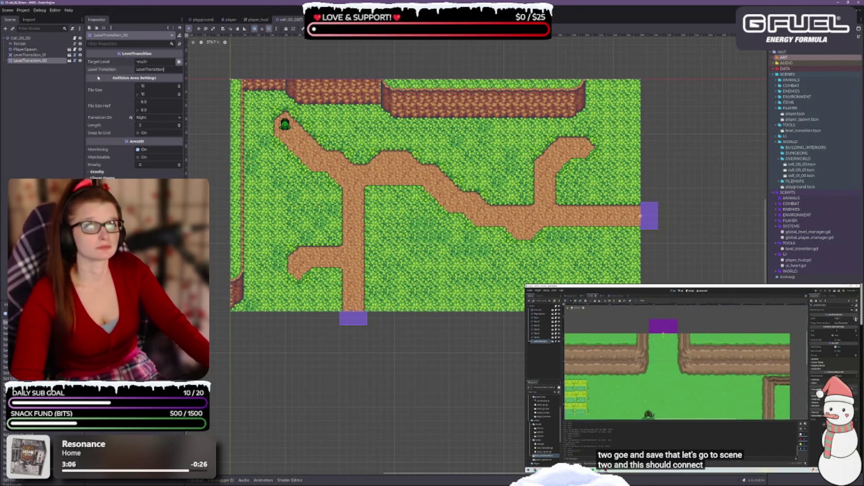
pyautogui.hotkey('ctrl', 's')
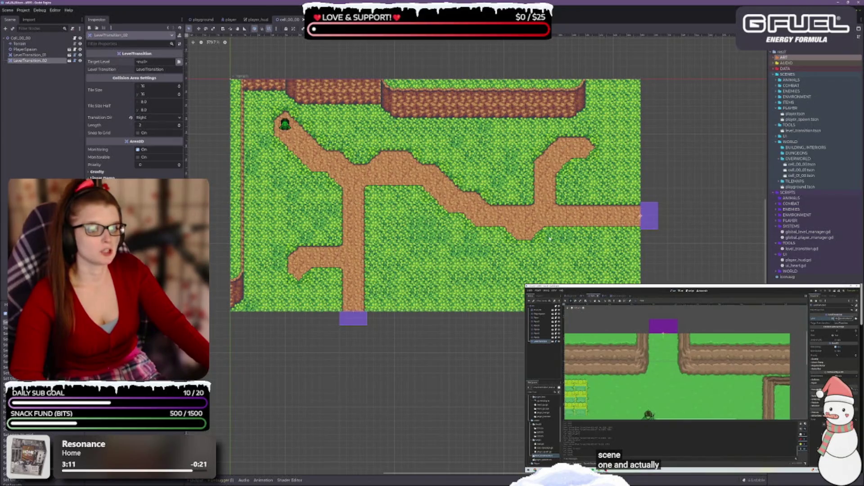
pyautogui.click(656, 221)
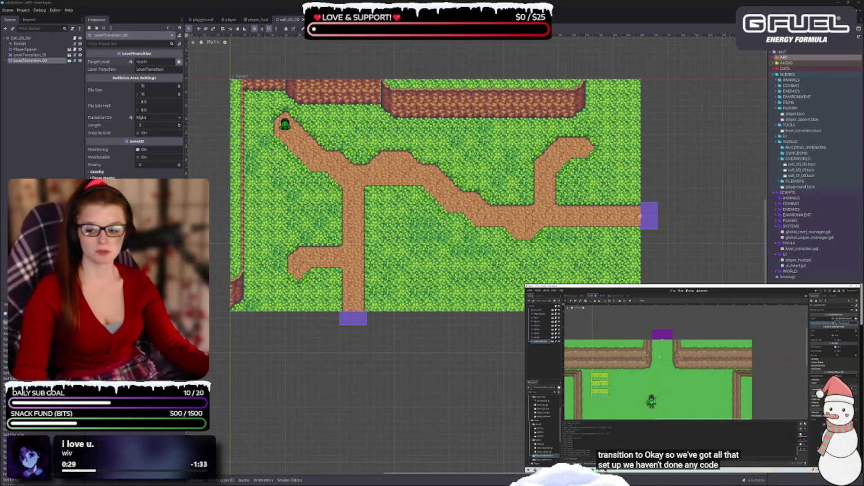
pyautogui.hotkey('alt', 'Tab')
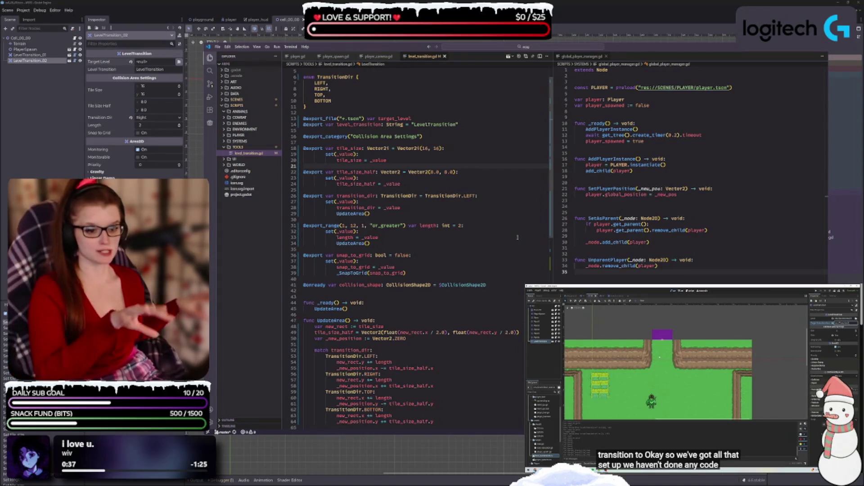
# Step: Delete the stray blank line in global_player_manager.gd and save the script
pyautogui.click(418, 249)
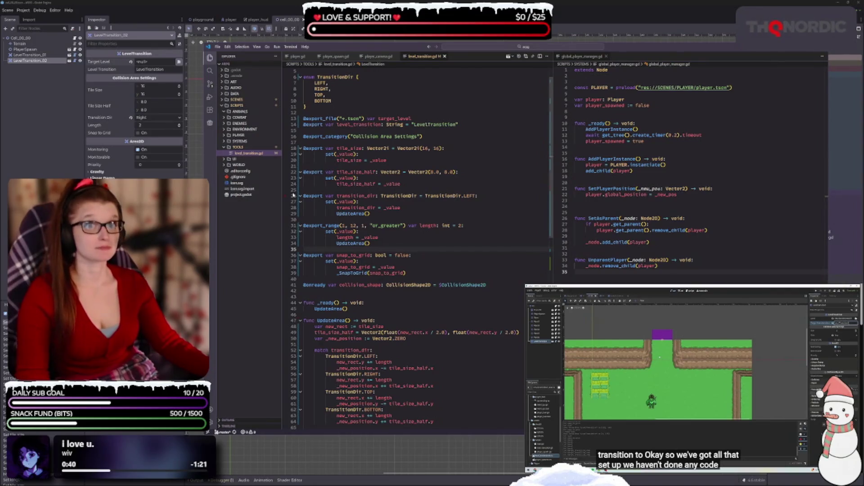
pyautogui.moveTo(346, 172)
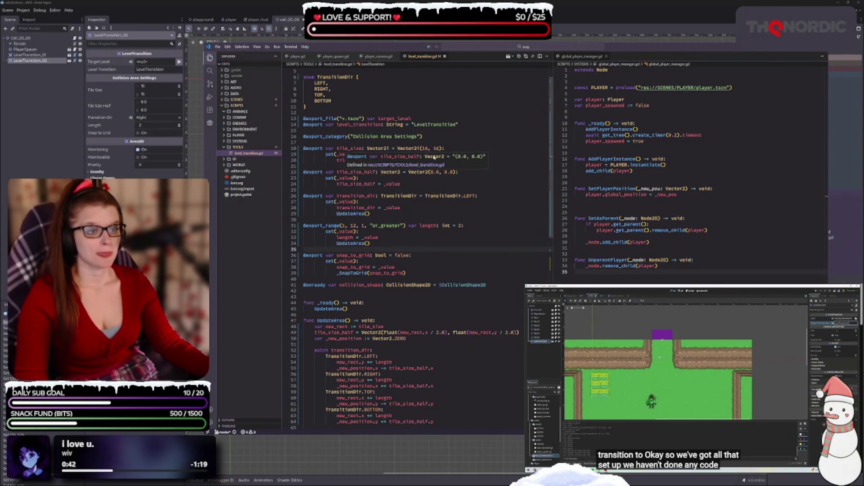
pyautogui.click(632, 201)
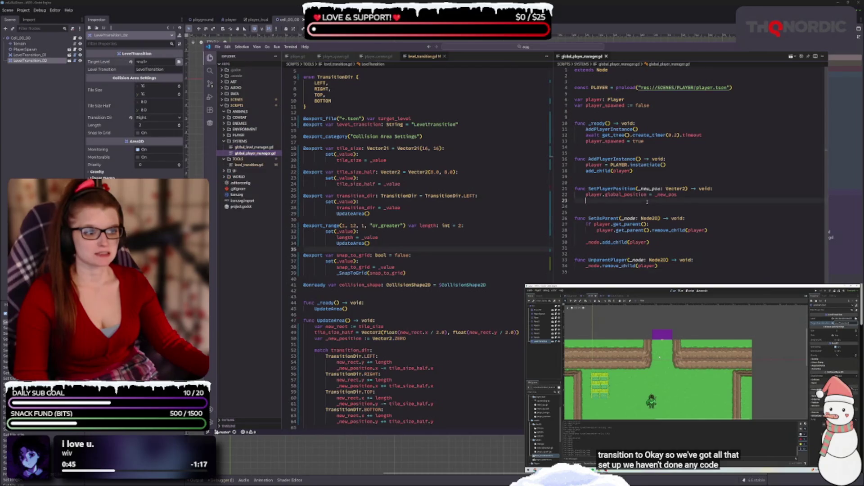
pyautogui.press('BackSpace')
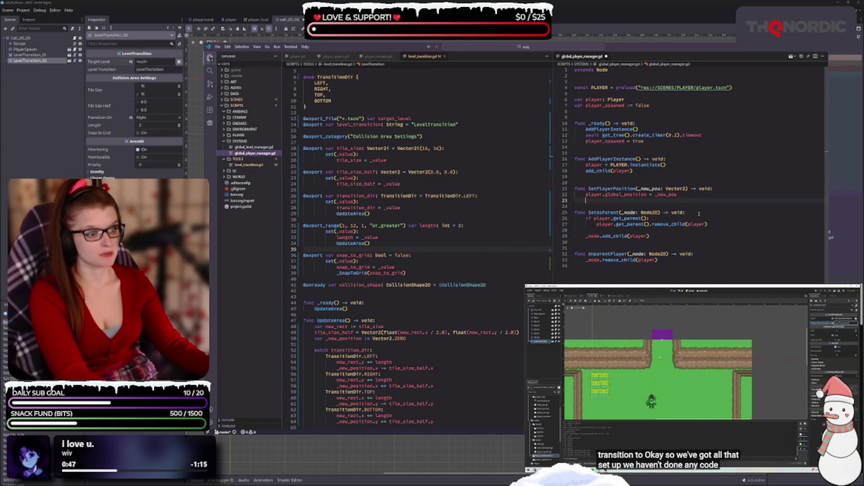
pyautogui.click(576, 266)
pyautogui.hotkey('ctrl', 's')
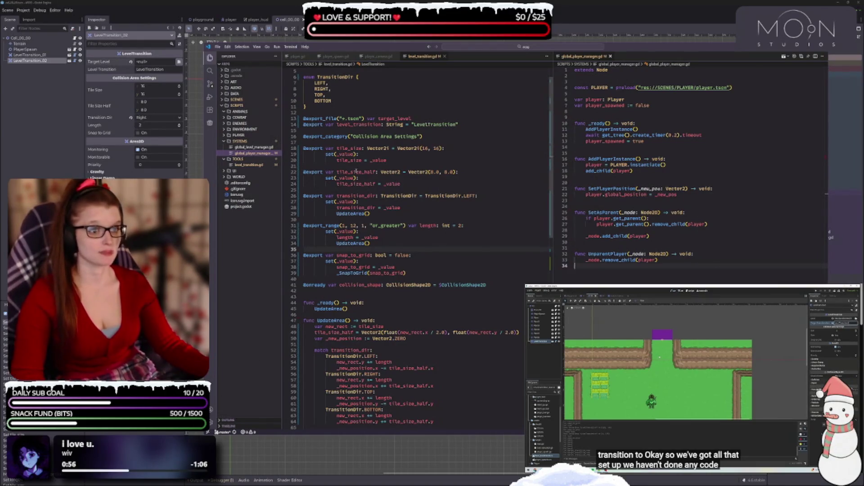
# Step: Rename the level_transition export to target_level_transition in level_transition.gd and save it
pyautogui.click(394, 119)
pyautogui.click(337, 125)
pyautogui.write('target')
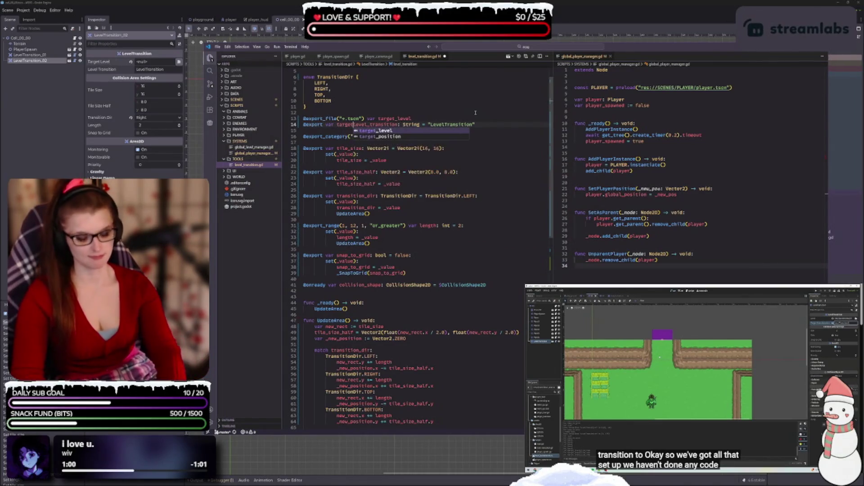
pyautogui.write('_')
pyautogui.click(486, 121)
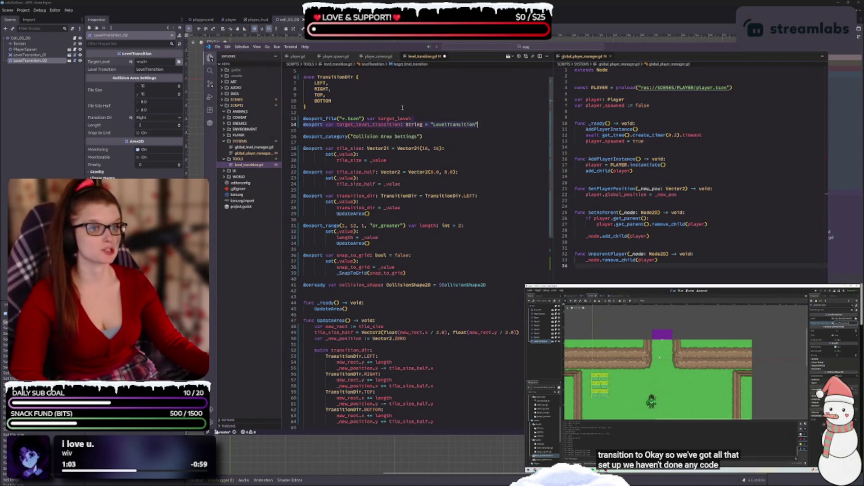
pyautogui.moveTo(423, 122)
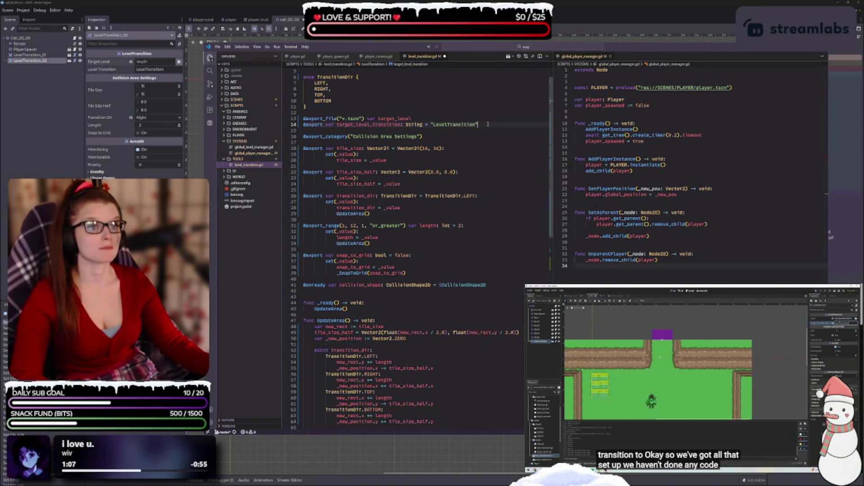
pyautogui.hotkey('ctrl', 's')
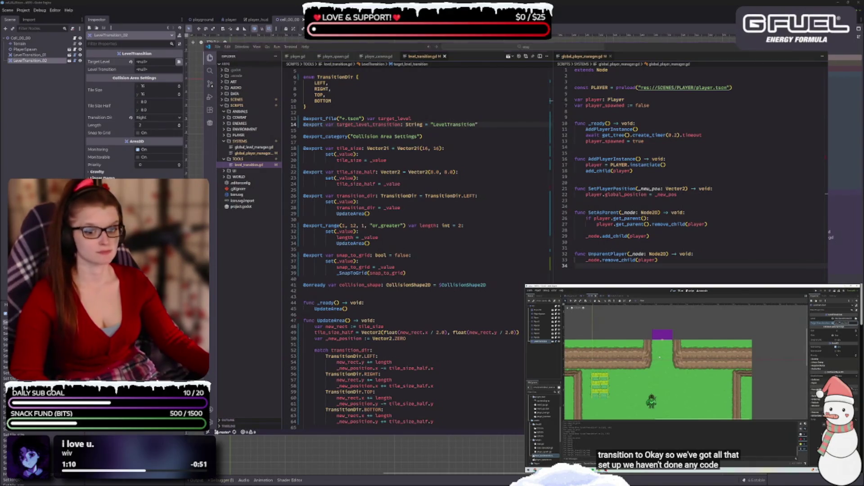
pyautogui.hotkey('alt', 'Tab')
# Step: Open the playground scene with the TileMap bottom panel collapsed
pyautogui.click(28, 61)
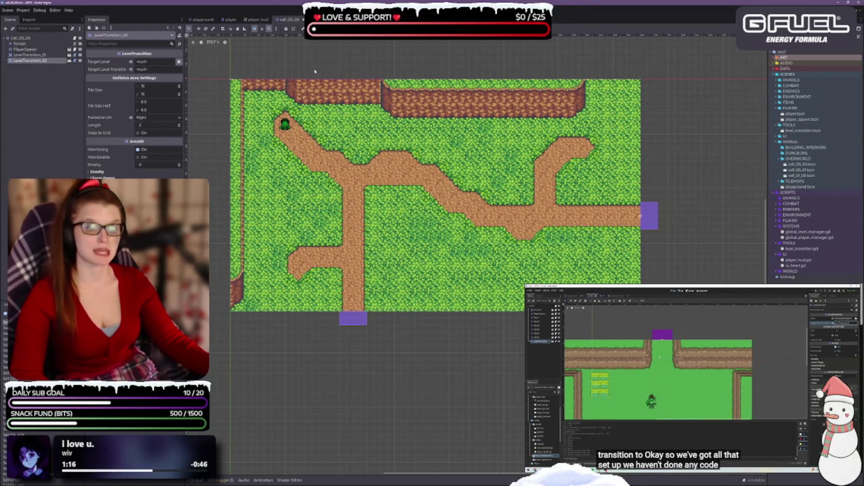
pyautogui.click(204, 20)
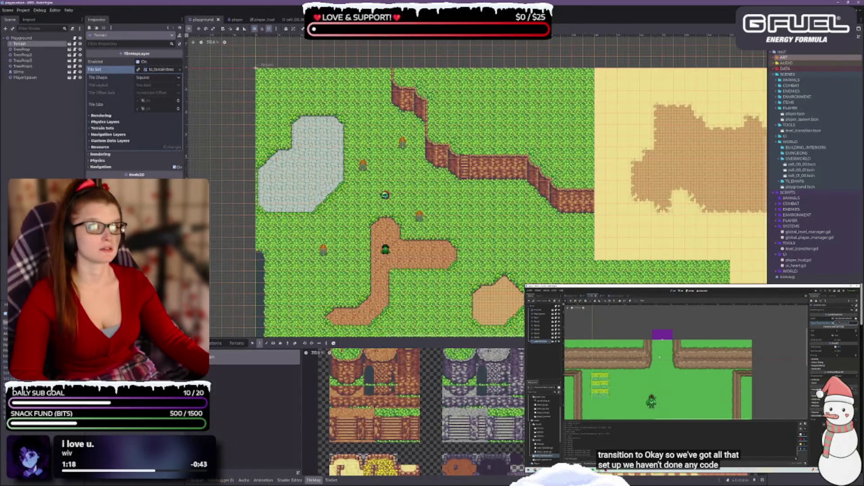
pyautogui.click(314, 480)
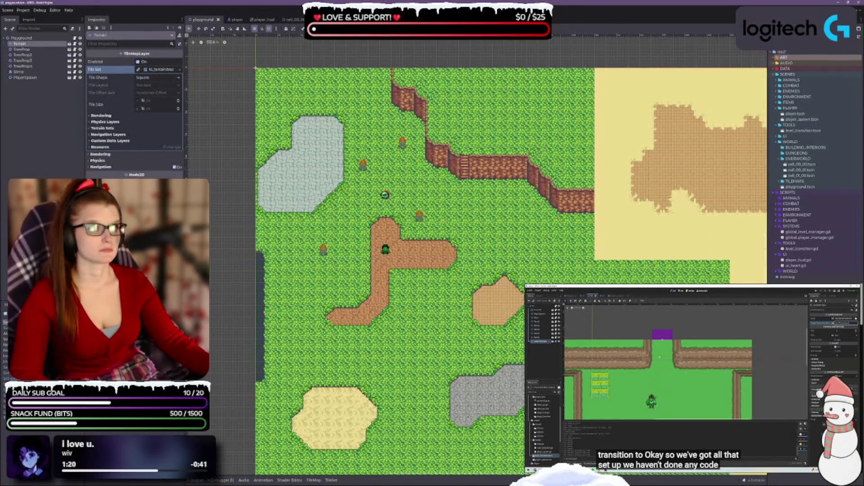
# Step: Run the scene and walk the player right and down into the neighbouring map area, then stop
pyautogui.press('F6')
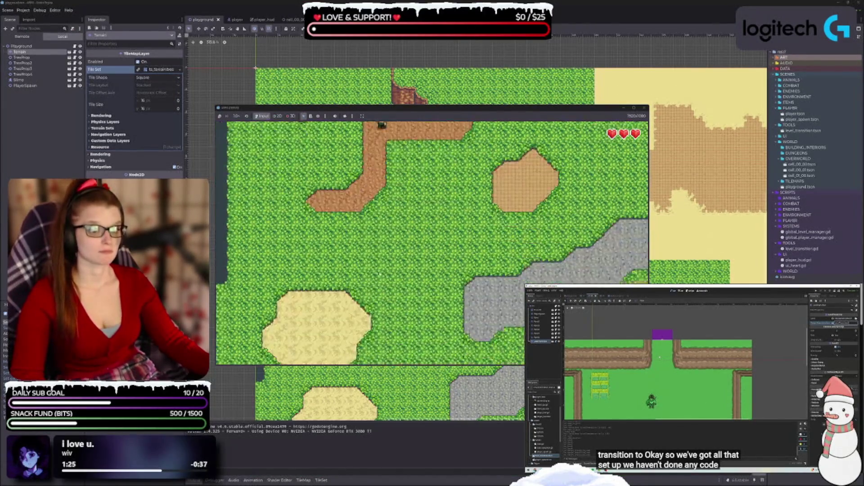
pyautogui.press('Right')
pyautogui.press('Up')
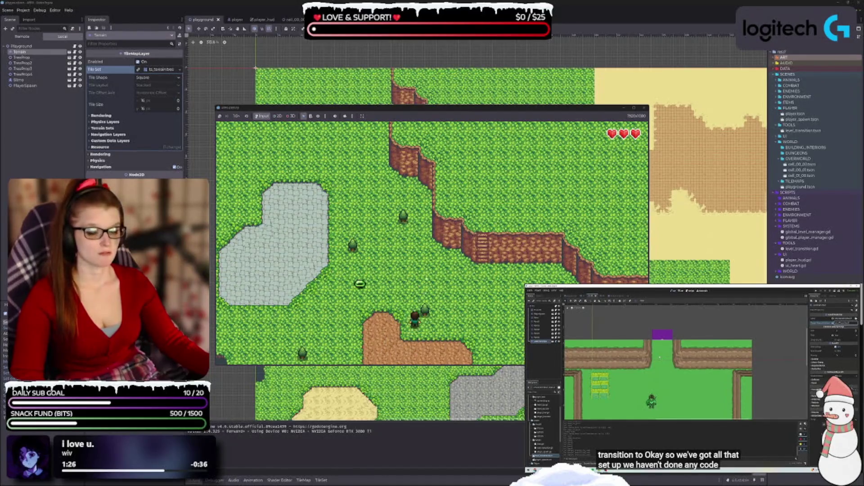
pyautogui.press('Right')
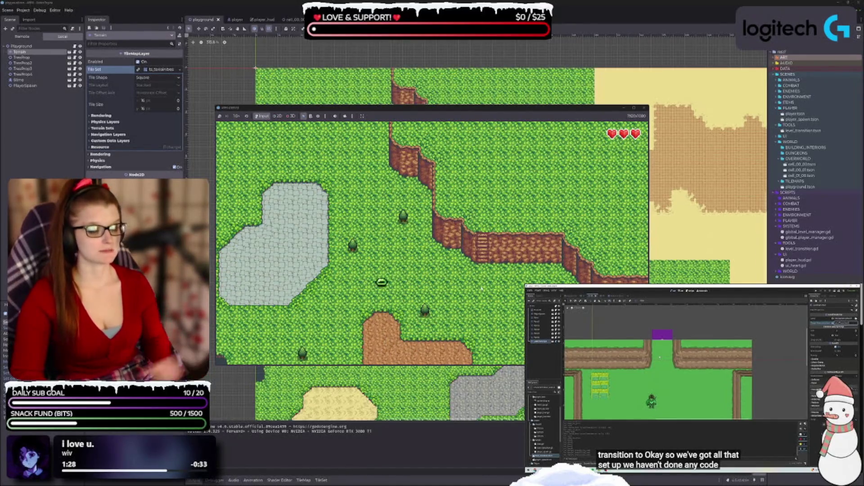
pyautogui.press('Right')
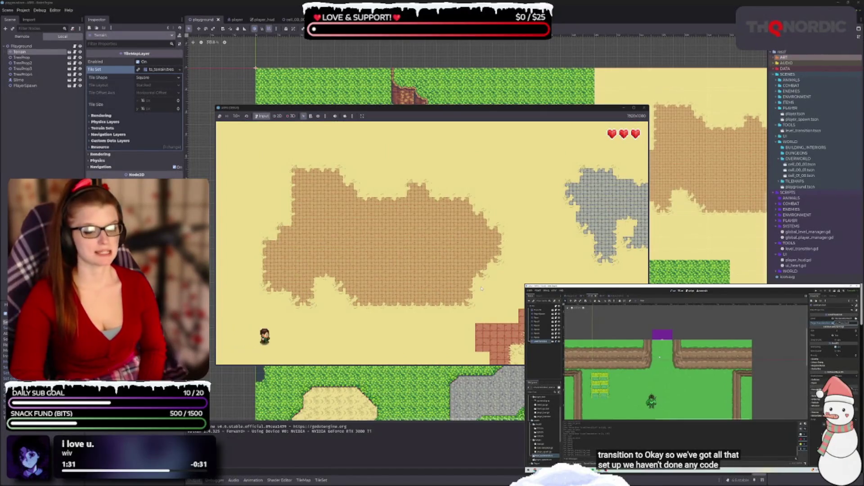
pyautogui.press('Down')
pyautogui.press('Right')
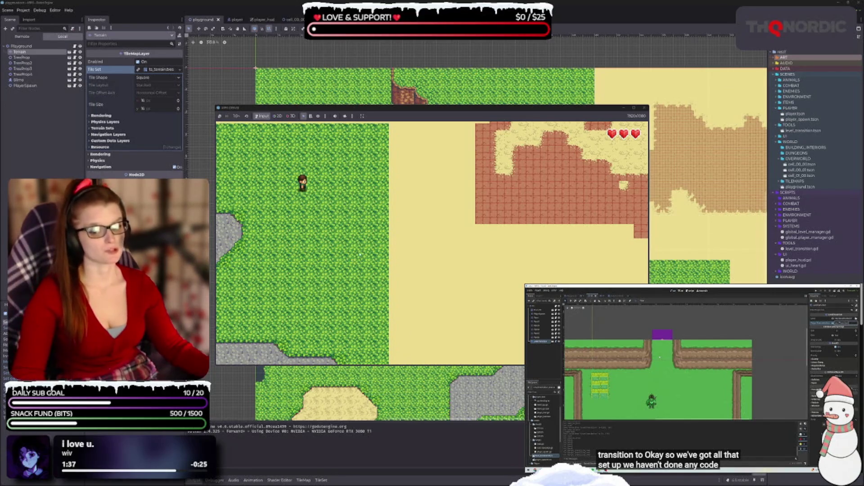
pyautogui.click(645, 107)
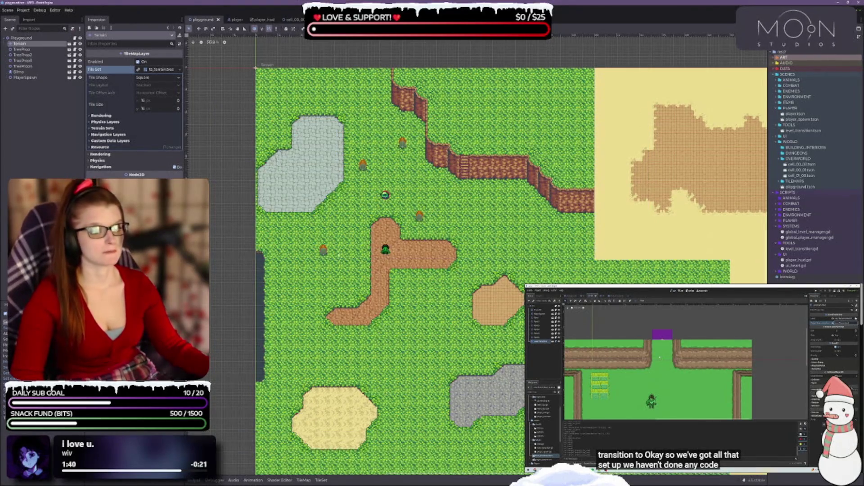
# Step: Switch to cell_00_00, look over its purple transition areas and select LevelTransition_01
pyautogui.scroll(3, 388, 179)
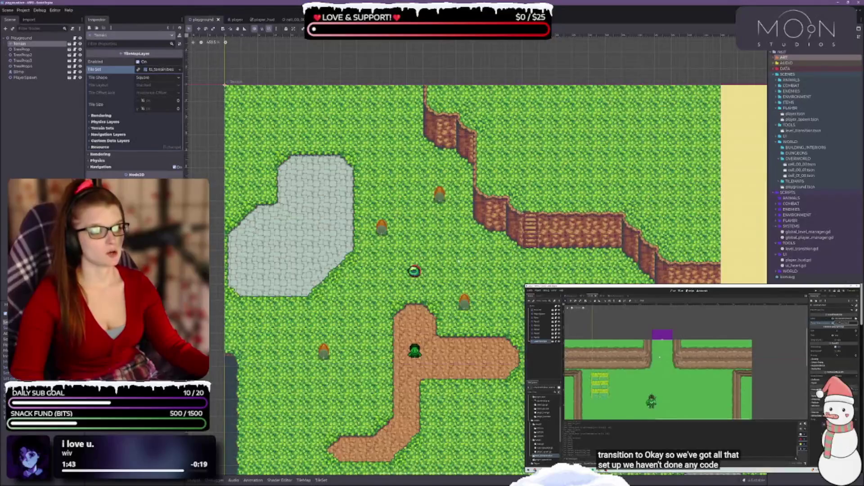
pyautogui.scroll(1, 415, 280)
pyautogui.scroll(-2, 415, 280)
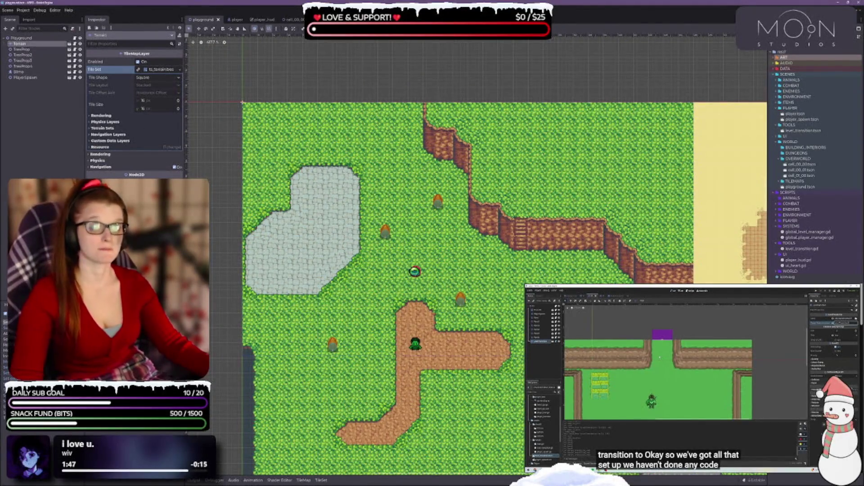
pyautogui.click(291, 19)
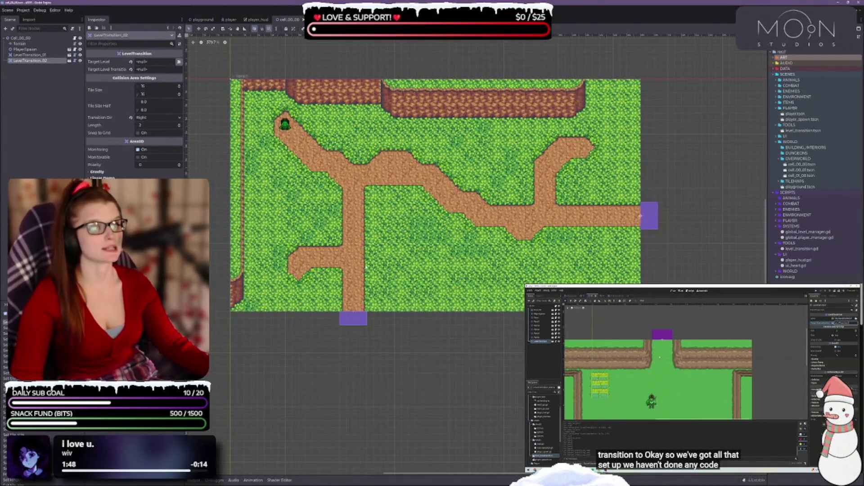
pyautogui.scroll(1, 366, 267)
pyautogui.scroll(-1, 405, 315)
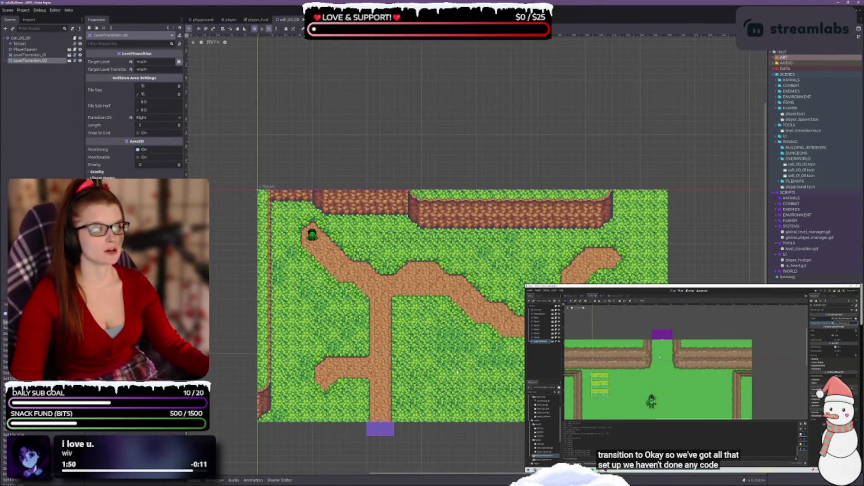
pyautogui.scroll(1, 457, 372)
pyautogui.scroll(-1, 472, 330)
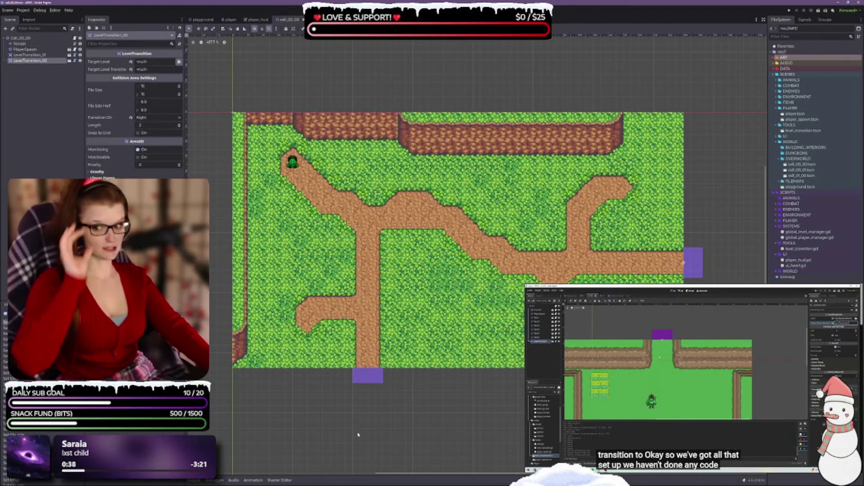
pyautogui.scroll(-1, 485, 384)
pyautogui.scroll(2, 493, 392)
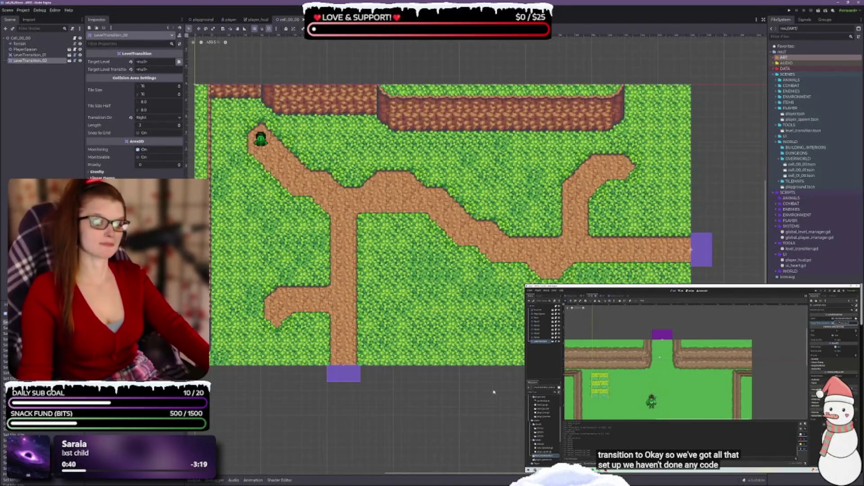
pyautogui.scroll(-2, 472, 360)
pyautogui.hscroll(-2, 473, 360)
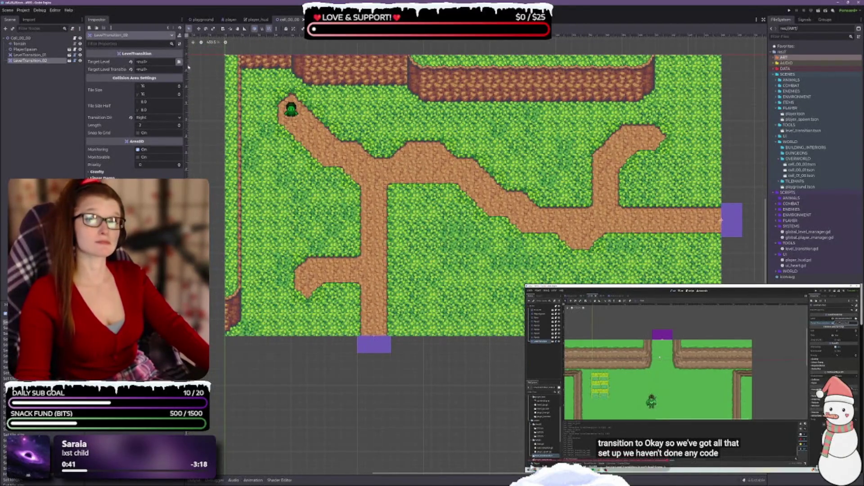
pyautogui.click(378, 348)
# Step: Look over the cell_00_00 and cell_01_00 maps, then reopen playground and select playground.tscn
pyautogui.scroll(-2, 463, 216)
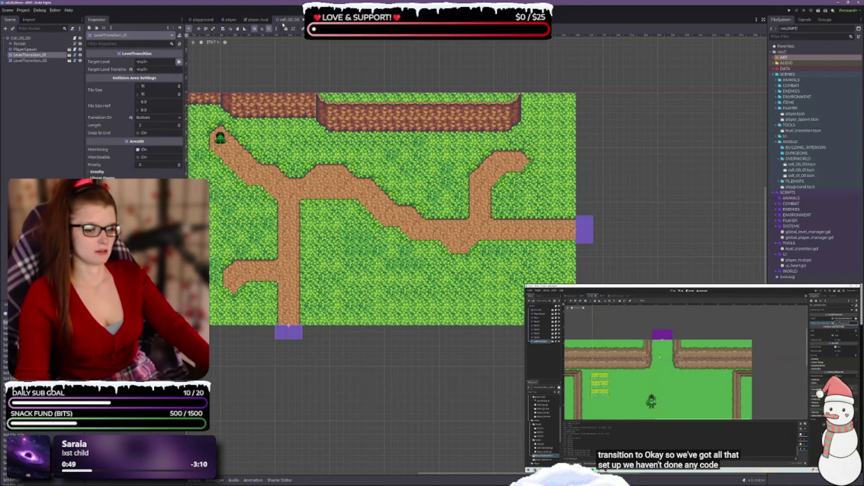
pyautogui.moveTo(387, 368)
pyautogui.mouseDown()
pyautogui.moveTo(459, 347)
pyautogui.moveTo(450, 365)
pyautogui.mouseUp()
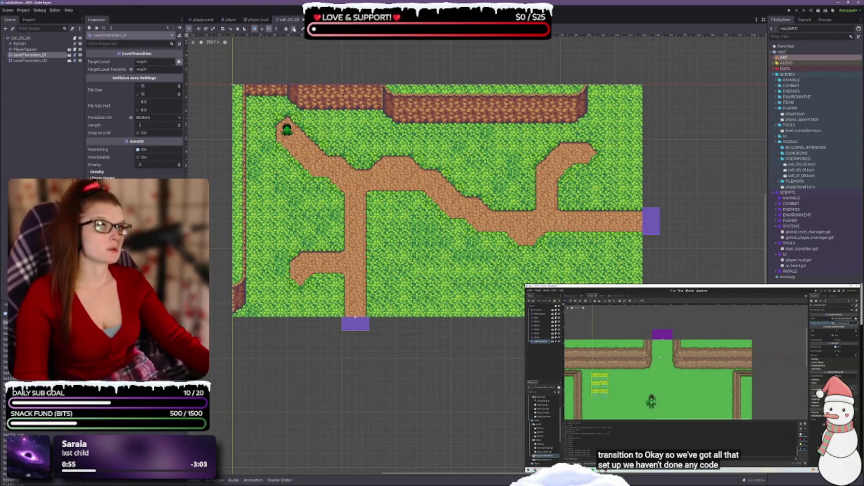
pyautogui.hotkey('ctrl', 'Tab')
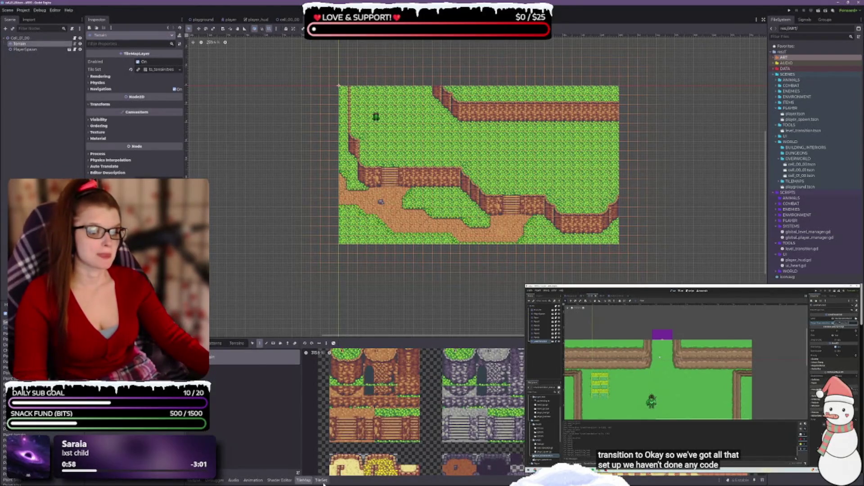
pyautogui.click(304, 480)
pyautogui.moveTo(483, 312); pyautogui.dragTo(438, 401)
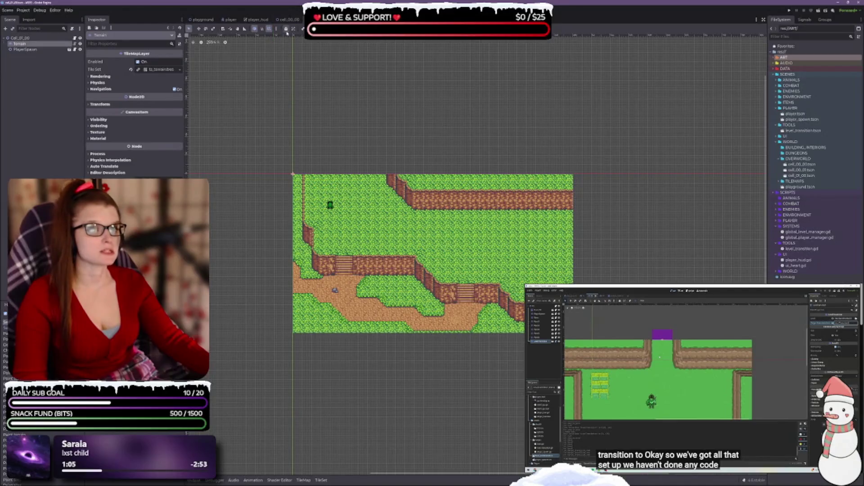
pyautogui.click(199, 21)
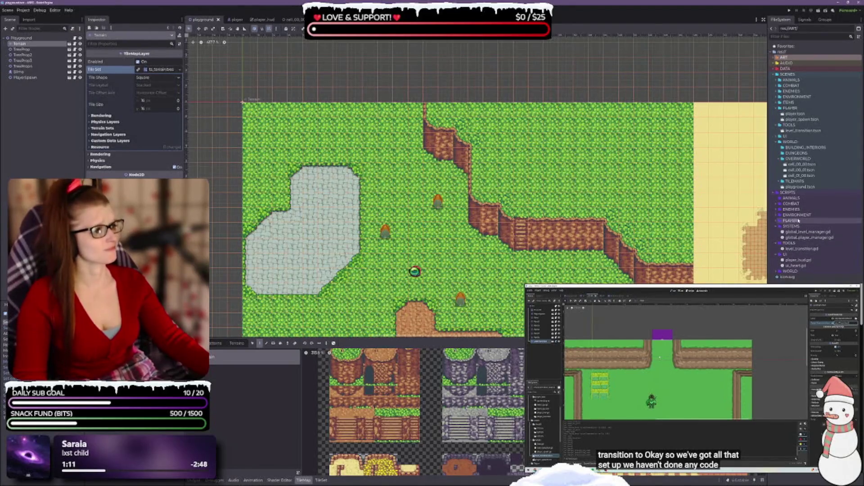
pyautogui.click(799, 187)
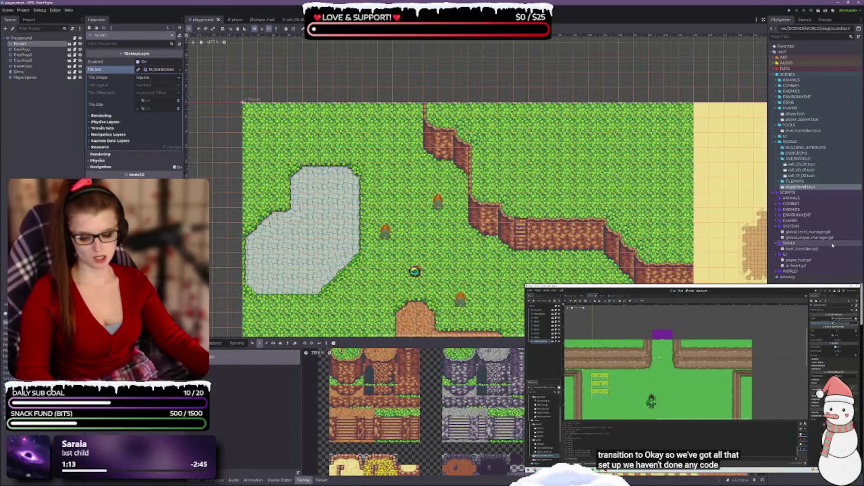
# Step: Duplicate playground.tscn as playground_02.tscn and open the new scene
pyautogui.hotkey('ctrl', 'd')
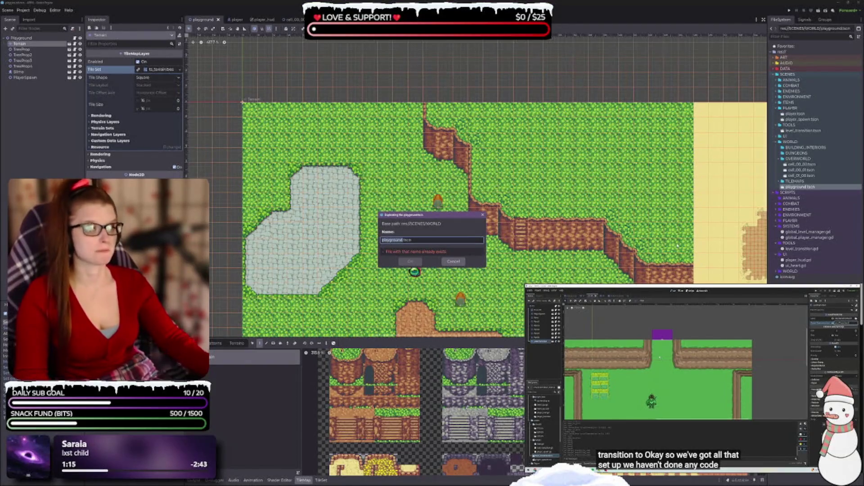
pyautogui.press('Right')
pyautogui.write('_')
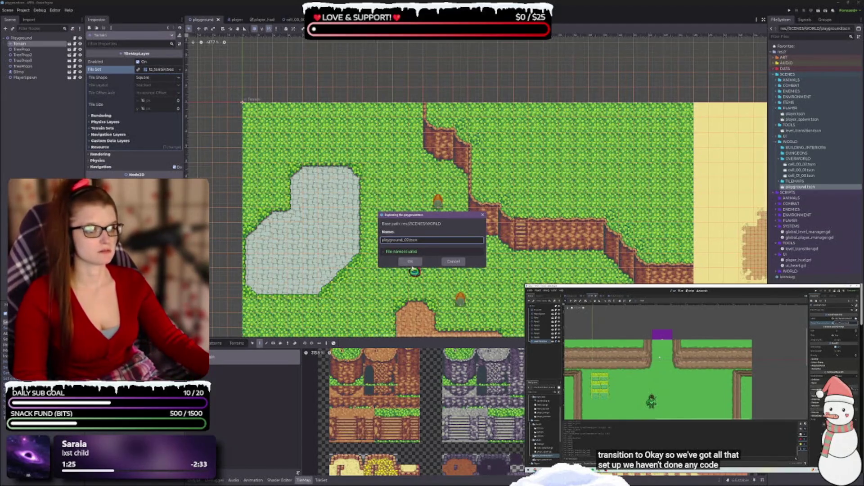
pyautogui.click(410, 261)
pyautogui.click(304, 481)
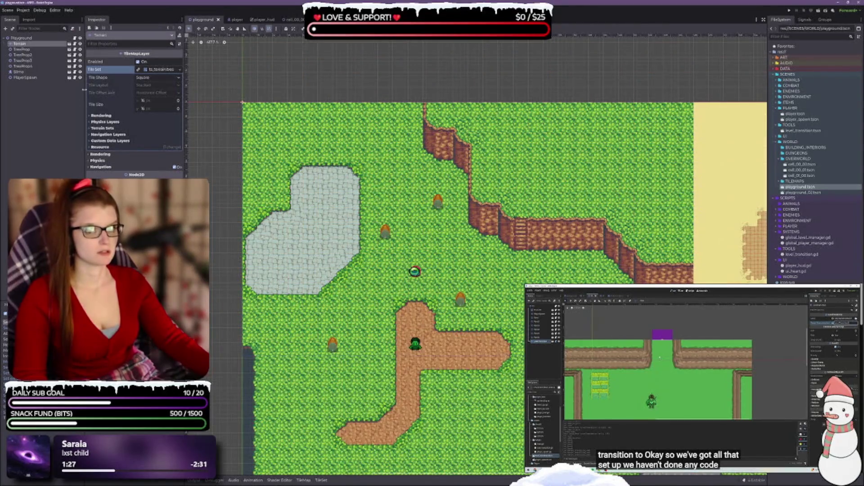
pyautogui.click(818, 193)
pyautogui.doubleClick(818, 193)
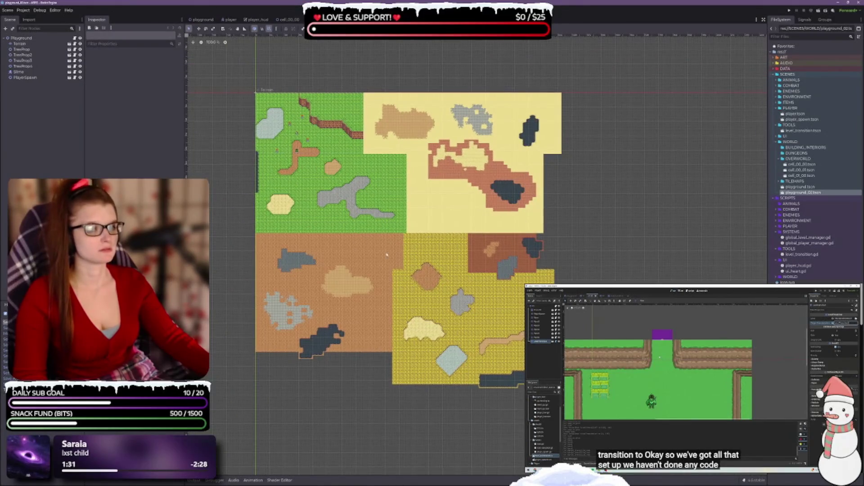
# Step: Erase all painted tiles from the Terrain layer, including the remaining yellow strip
pyautogui.click(20, 43)
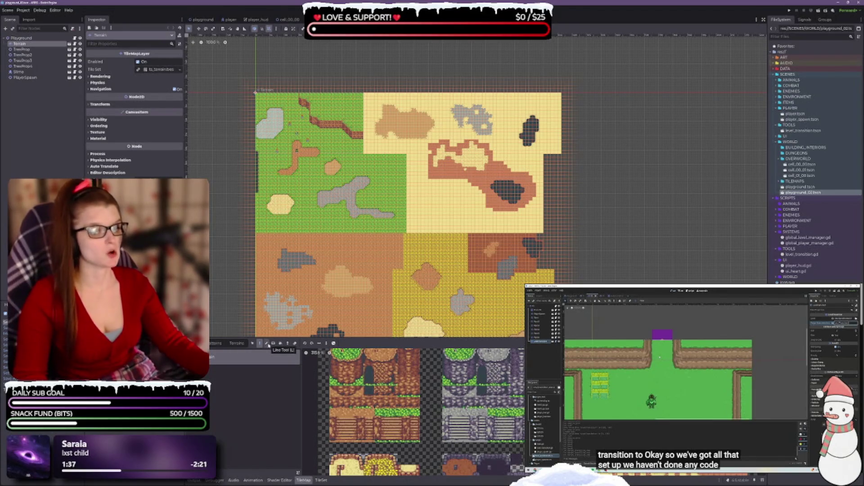
pyautogui.click(296, 344)
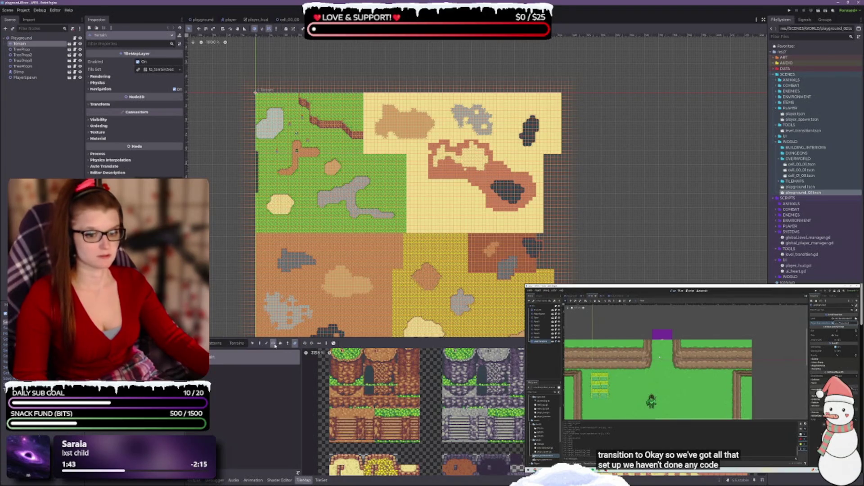
pyautogui.moveTo(253, 116); pyautogui.dragTo(558, 335)
pyautogui.scroll(-1, 447, 118)
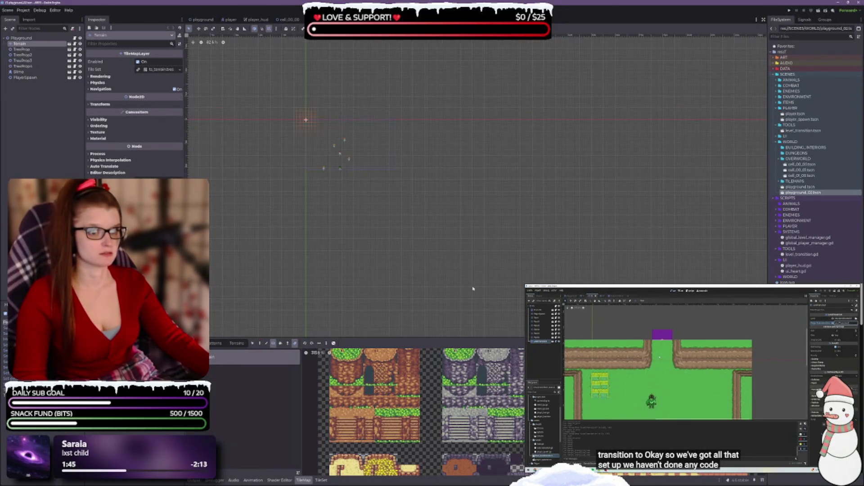
pyautogui.moveTo(361, 148); pyautogui.dragTo(540, 244)
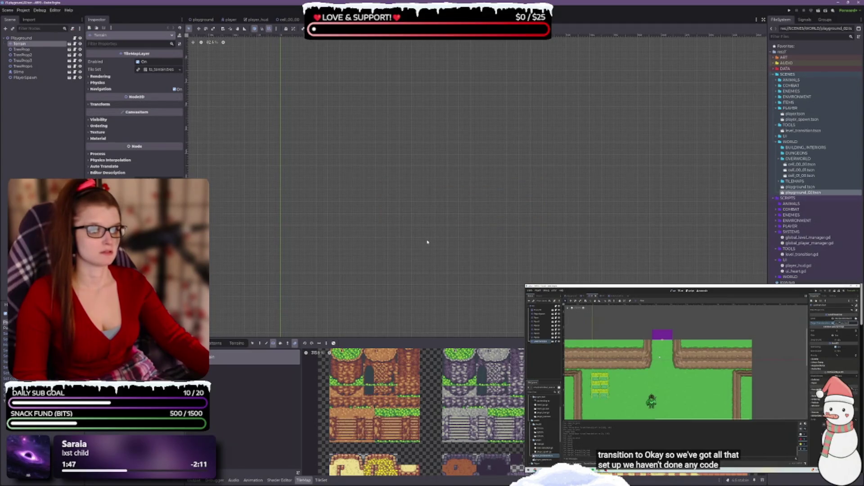
pyautogui.scroll(1, 427, 241)
pyautogui.scroll(-5, 726, 434)
pyautogui.scroll(3, 726, 435)
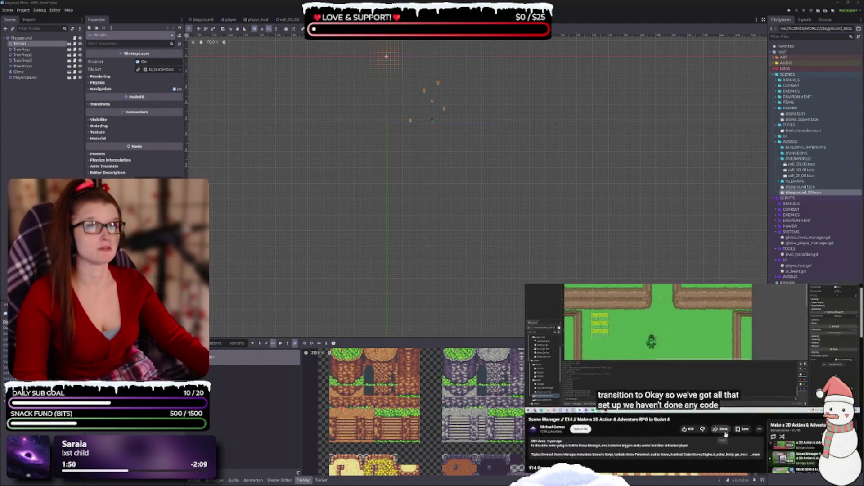
pyautogui.scroll(2, 726, 434)
pyautogui.scroll(4, 436, 153)
pyautogui.scroll(6, 485, 223)
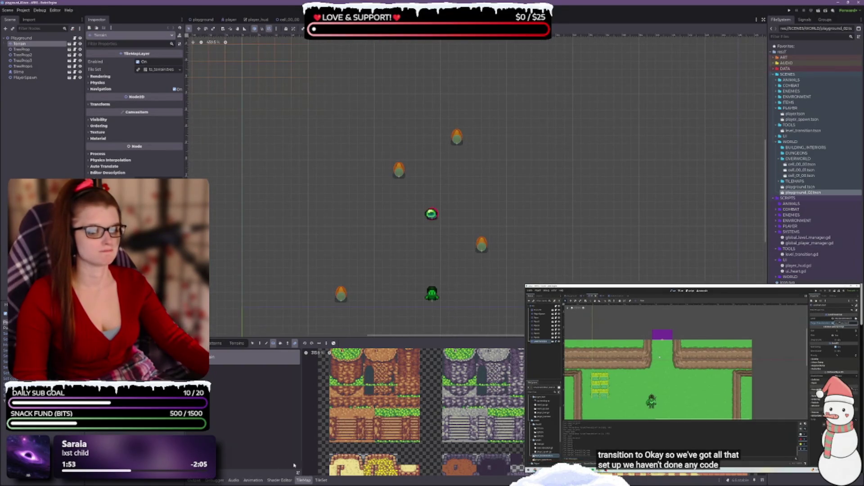
pyautogui.click(259, 344)
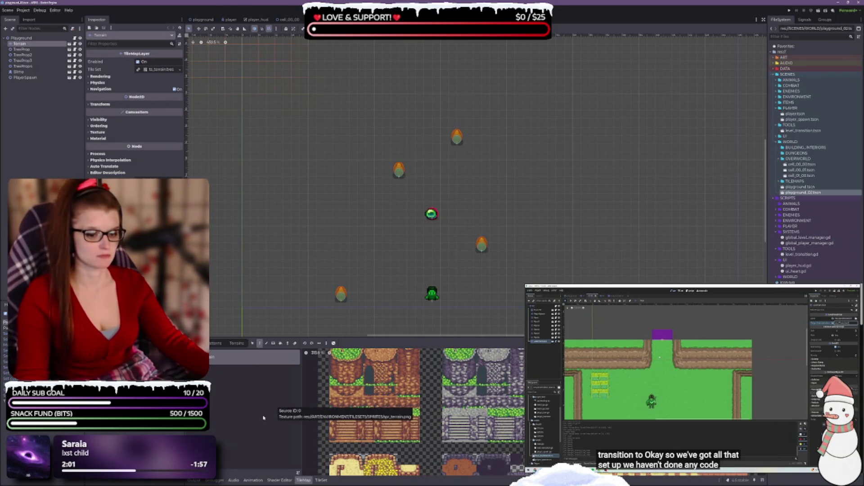
pyautogui.scroll(-2, 423, 232)
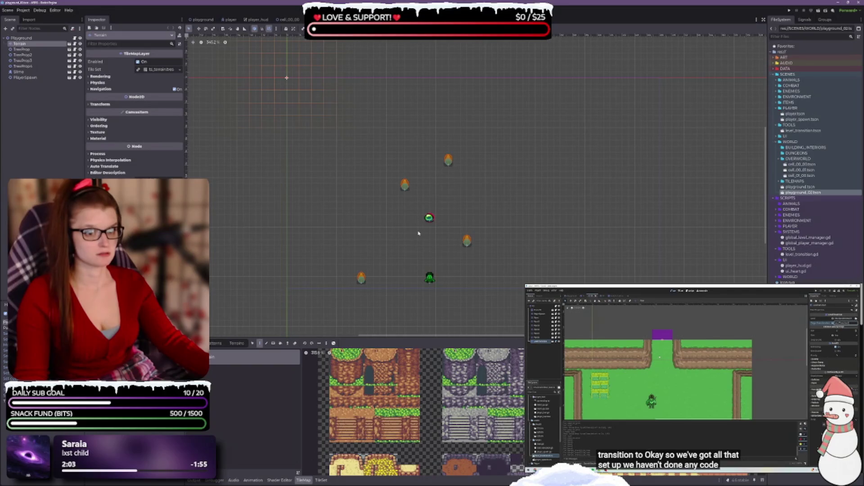
pyautogui.click(308, 481)
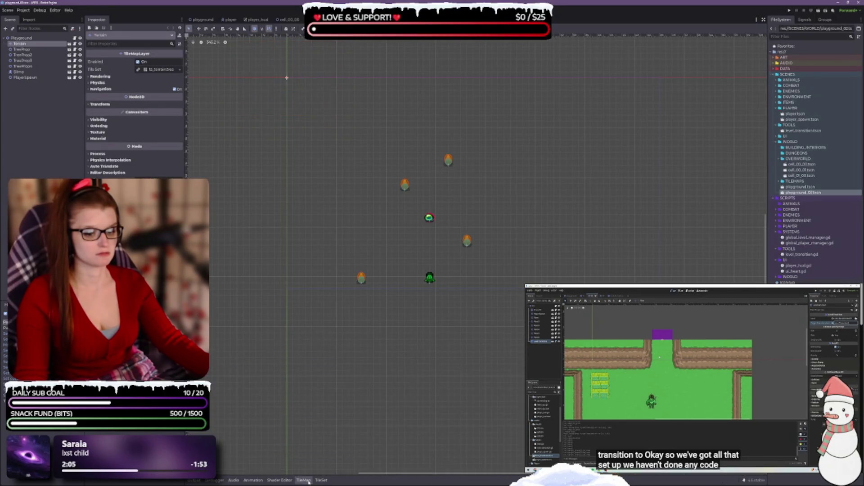
pyautogui.scroll(3, 364, 278)
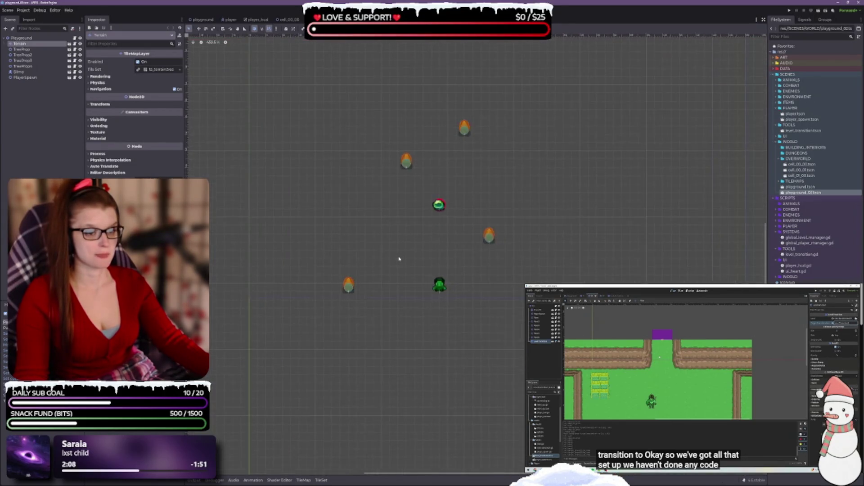
# Step: Delete the four TreeProp nodes from the scene
pyautogui.click(22, 50)
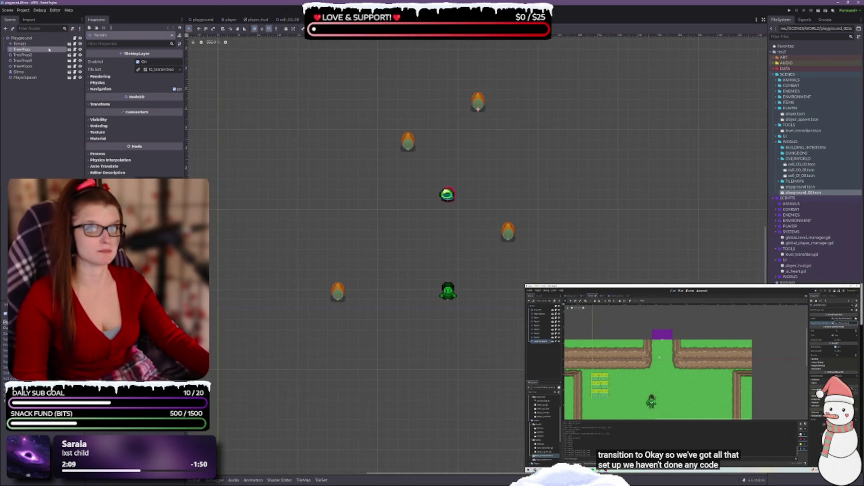
pyautogui.keyDown('shift'); pyautogui.click(23, 67); pyautogui.keyUp('shift')
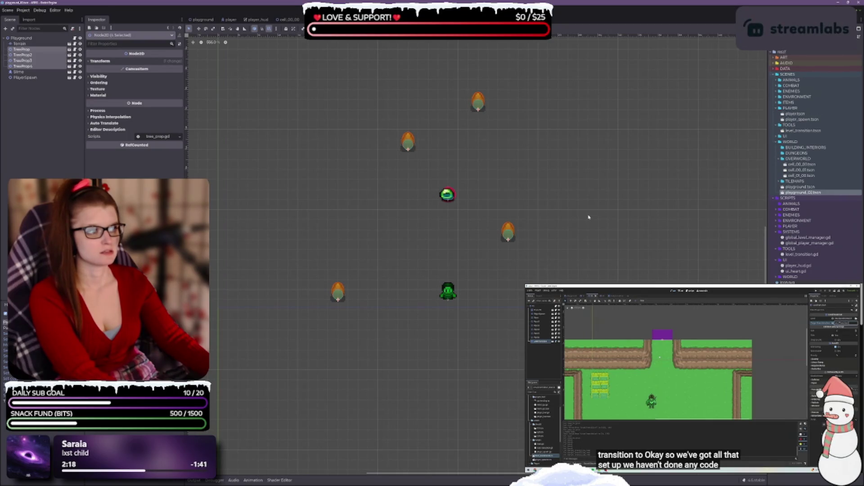
pyautogui.press('Delete')
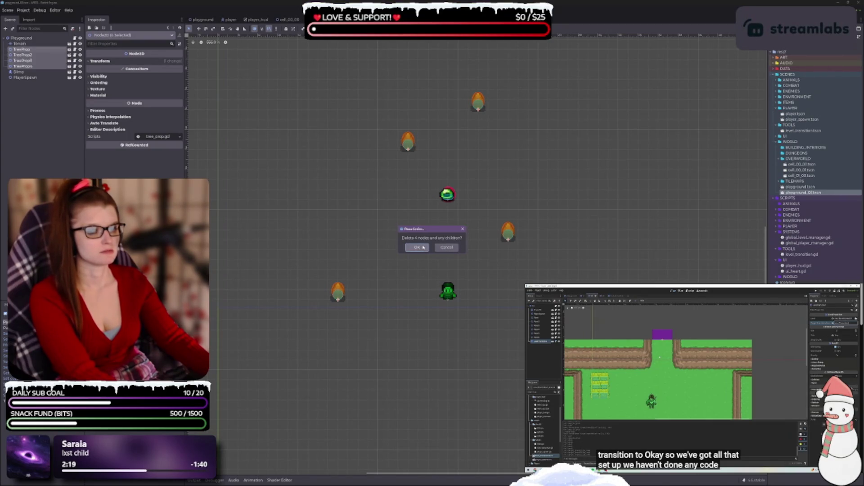
pyautogui.click(423, 248)
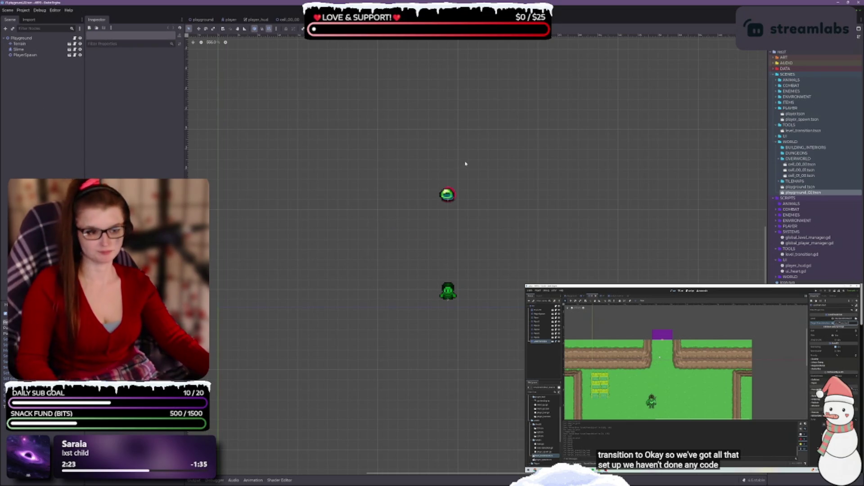
pyautogui.scroll(-3, 388, 139)
pyautogui.scroll(3, 454, 218)
pyautogui.moveTo(473, 236); pyautogui.dragTo(492, 301)
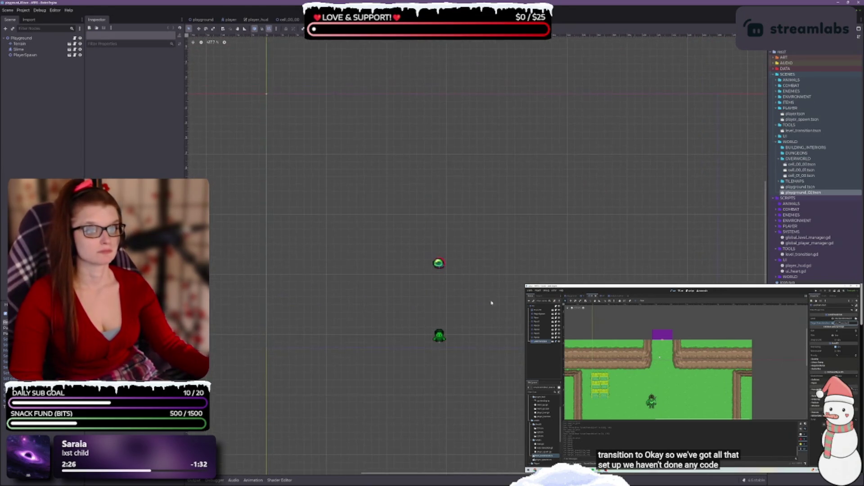
# Step: Instance cell_00_00.tscn and cell_00_01.tscn into the playground_02 scene tree
pyautogui.click(27, 44)
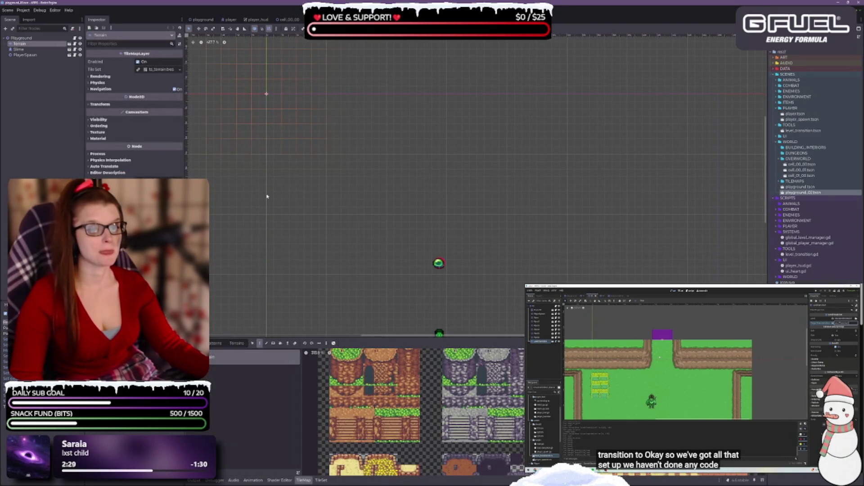
pyautogui.click(298, 481)
pyautogui.click(55, 143)
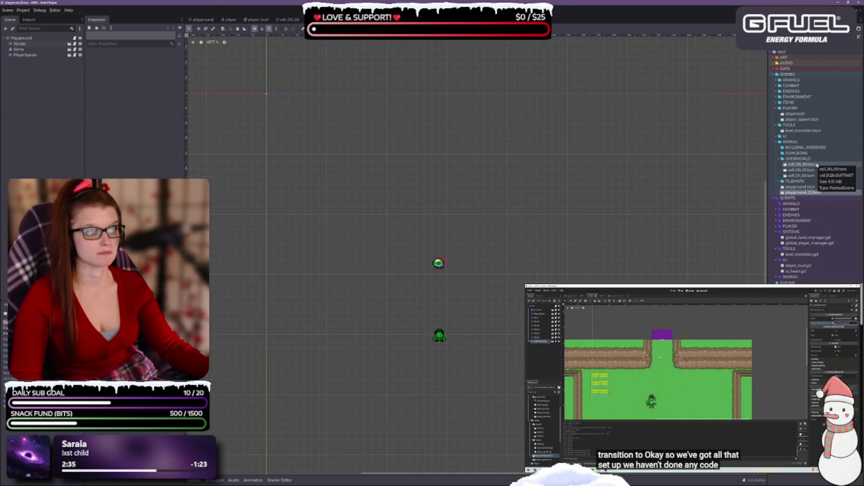
pyautogui.moveTo(817, 165); pyautogui.dragTo(24, 42)
pyautogui.moveTo(802, 170)
pyautogui.mouseDown()
pyautogui.moveTo(252, 53)
pyautogui.moveTo(23, 38)
pyautogui.mouseUp()
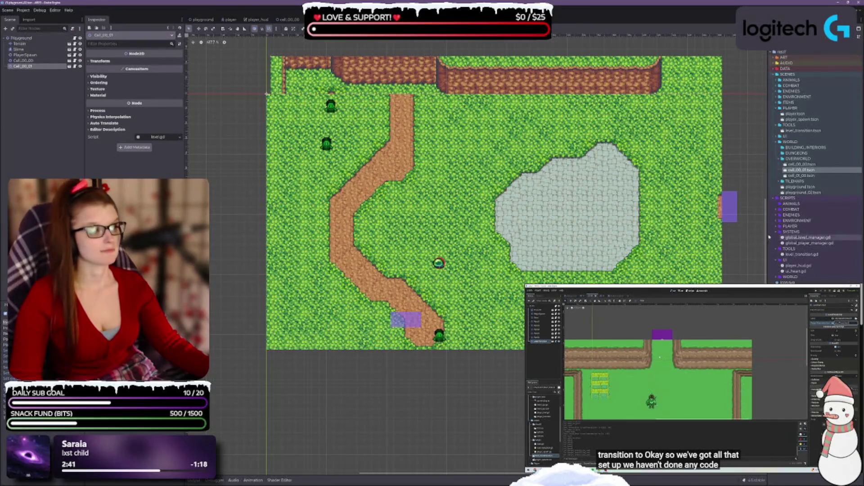
# Step: Add cell_01_00.tscn to the scene and move Cell_00_01 below Cell_00_00
pyautogui.click(803, 177)
pyautogui.moveTo(786, 186)
pyautogui.mouseDown()
pyautogui.moveTo(27, 57)
pyautogui.moveTo(27, 40)
pyautogui.mouseUp()
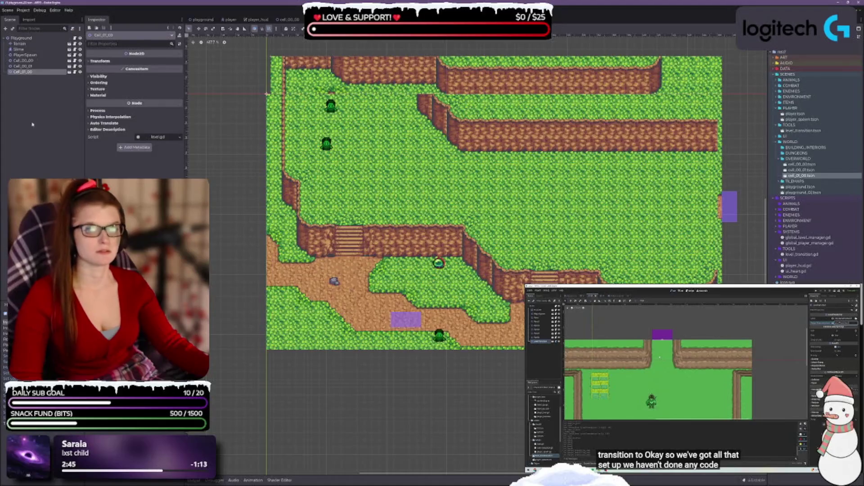
pyautogui.click(36, 61)
pyautogui.click(25, 66)
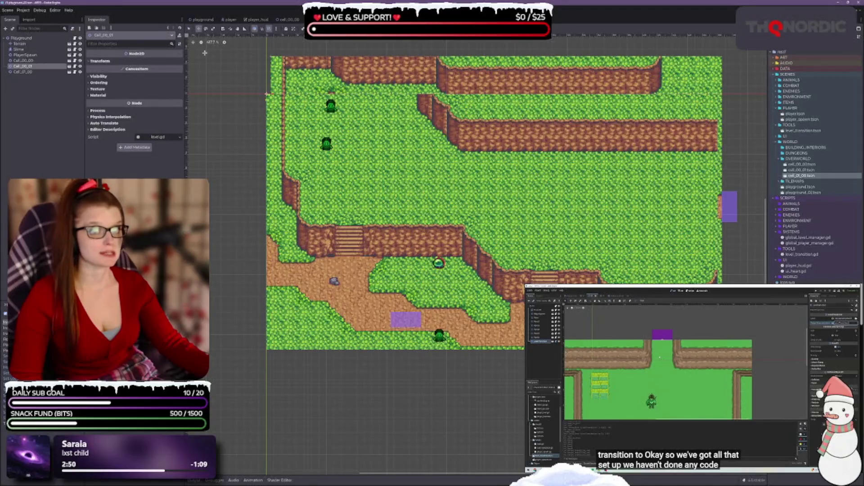
pyautogui.scroll(-2, 483, 217)
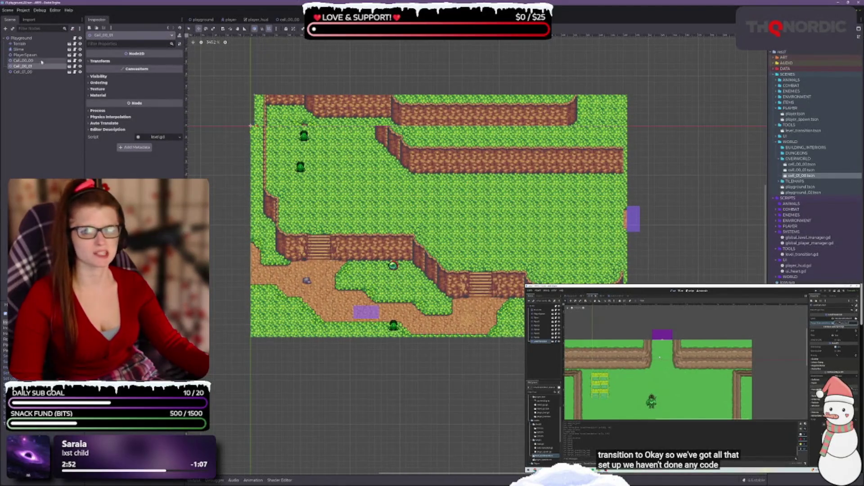
pyautogui.moveTo(402, 199)
pyautogui.mouseDown()
pyautogui.moveTo(406, 405)
pyautogui.moveTo(407, 392)
pyautogui.mouseUp()
# Step: Move Cell_01_00 to the right of Cell_00_00
pyautogui.scroll(-3, 439, 254)
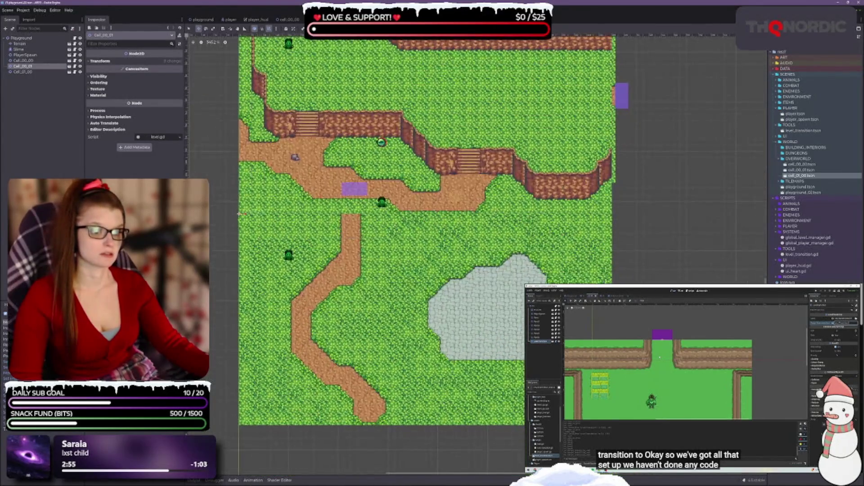
pyautogui.scroll(-2, 425, 225)
pyautogui.click(39, 72)
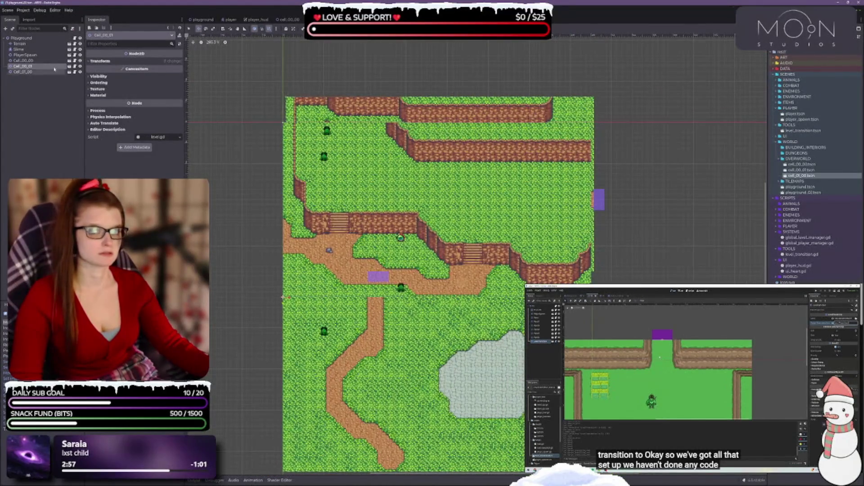
pyautogui.moveTo(349, 163)
pyautogui.mouseDown()
pyautogui.moveTo(676, 184)
pyautogui.moveTo(679, 168)
pyautogui.moveTo(665, 166)
pyautogui.mouseUp()
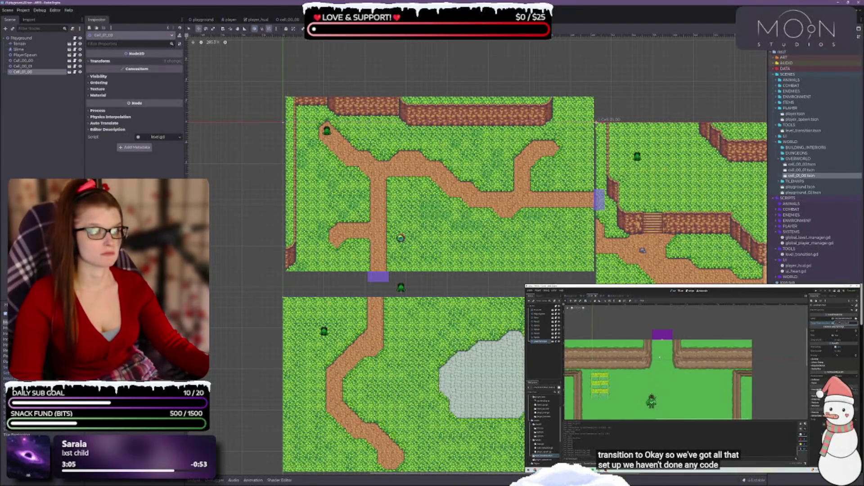
# Step: Review the Configure Snap settings from the snapping options menu
pyautogui.click(276, 29)
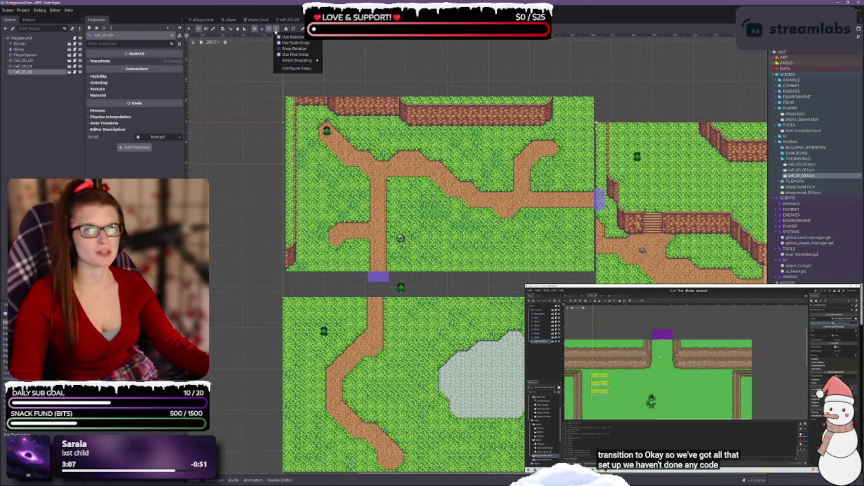
pyautogui.click(307, 69)
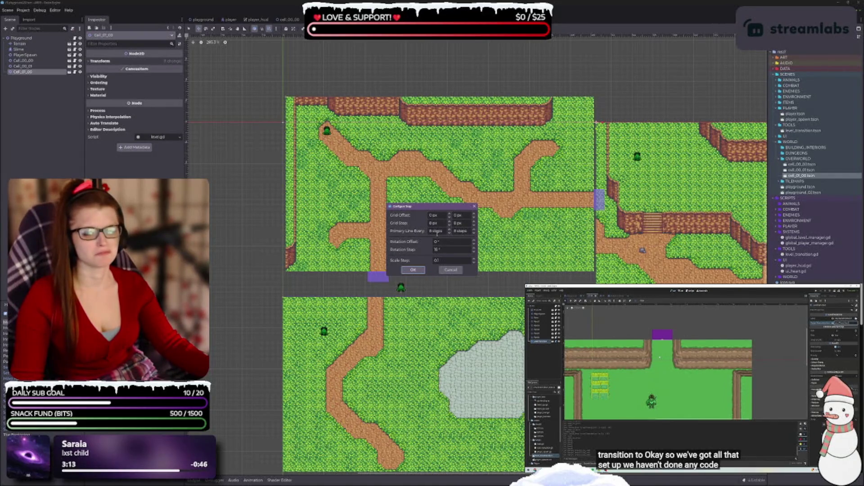
pyautogui.click(450, 269)
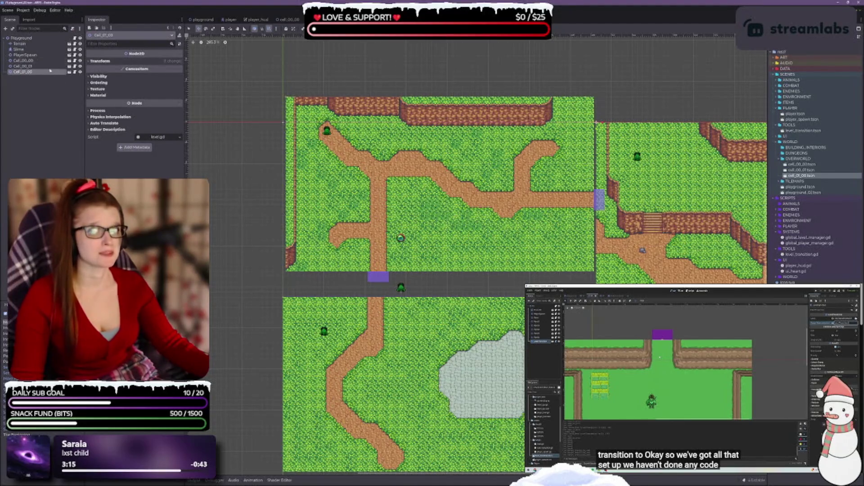
# Step: Shift Cell_00_00 down and nudge Cell_01_00 left so the map edges meet without gaps
pyautogui.click(401, 238)
pyautogui.moveTo(476, 221)
pyautogui.mouseDown()
pyautogui.moveTo(474, 257)
pyautogui.moveTo(474, 248)
pyautogui.mouseUp()
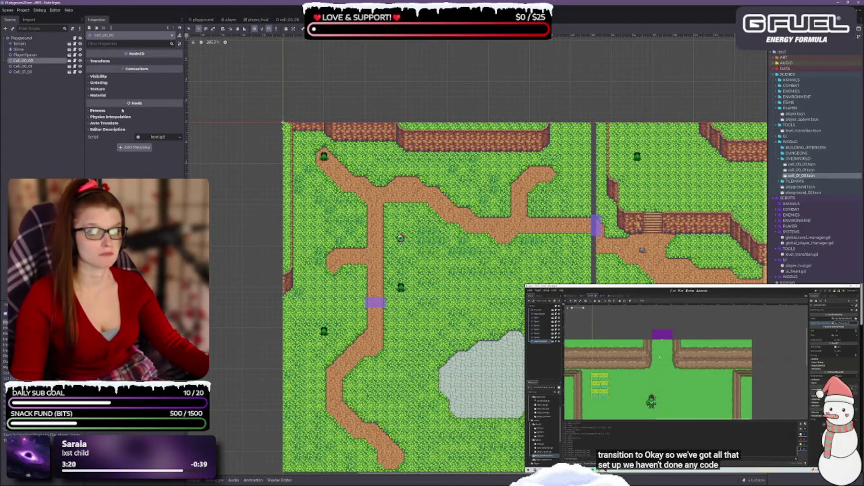
pyautogui.click(47, 65)
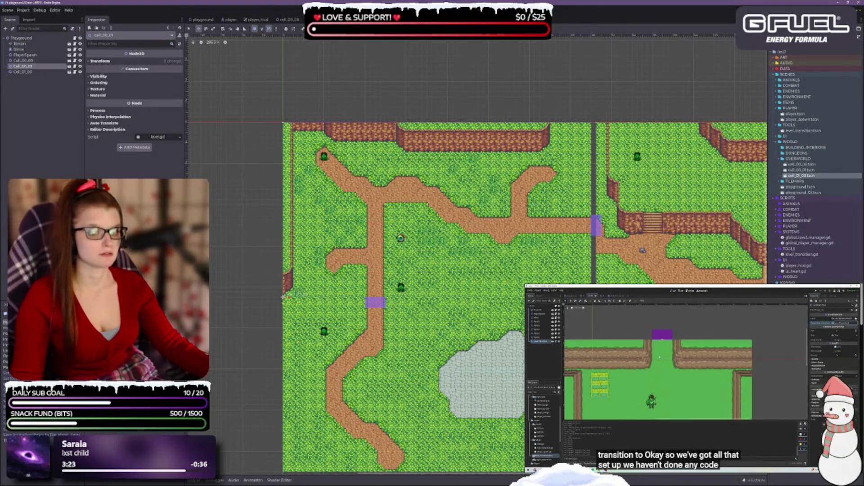
pyautogui.click(26, 72)
pyautogui.moveTo(643, 236); pyautogui.dragTo(570, 206)
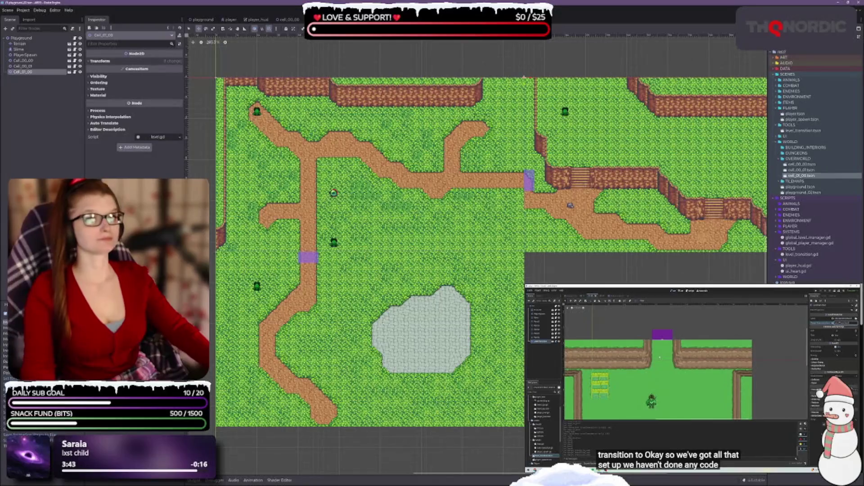
pyautogui.moveTo(477, 267); pyautogui.dragTo(445, 270)
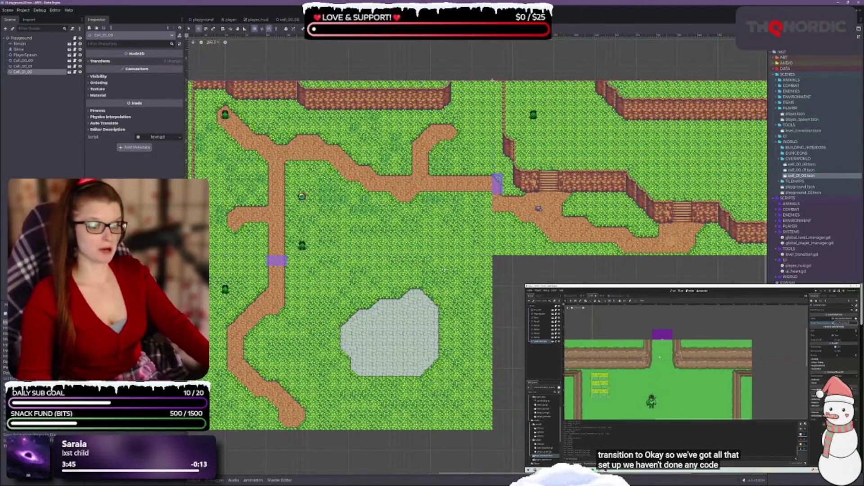
pyautogui.scroll(3, 352, 336)
pyautogui.moveTo(270, 271); pyautogui.dragTo(473, 250)
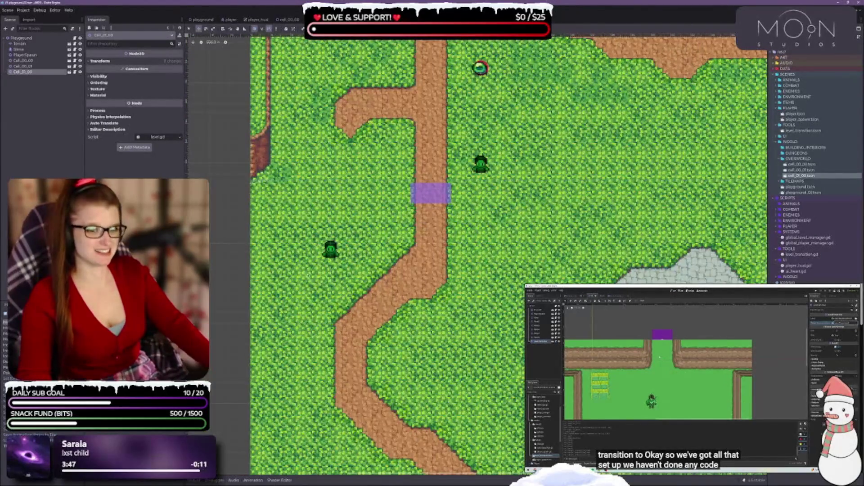
pyautogui.moveTo(260, 198); pyautogui.dragTo(395, 220)
pyautogui.scroll(-3, 395, 220)
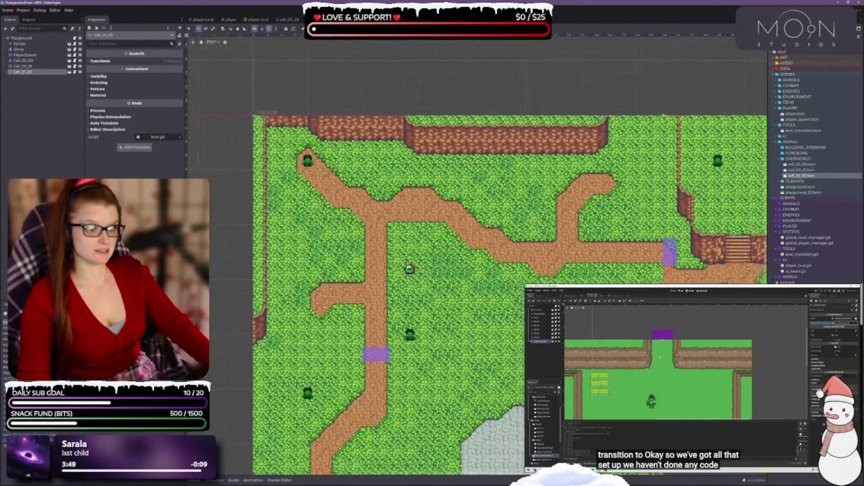
pyautogui.scroll(2, 518, 286)
pyautogui.scroll(2, 489, 298)
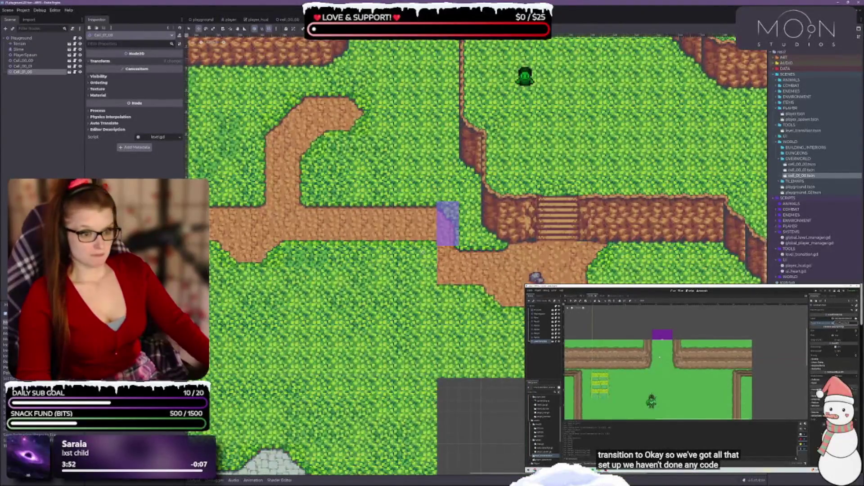
pyautogui.click(41, 61)
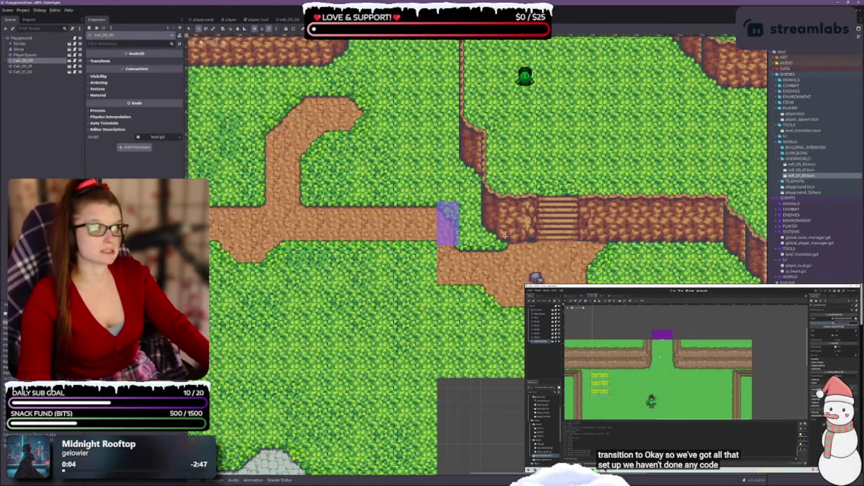
pyautogui.scroll(-2, 505, 236)
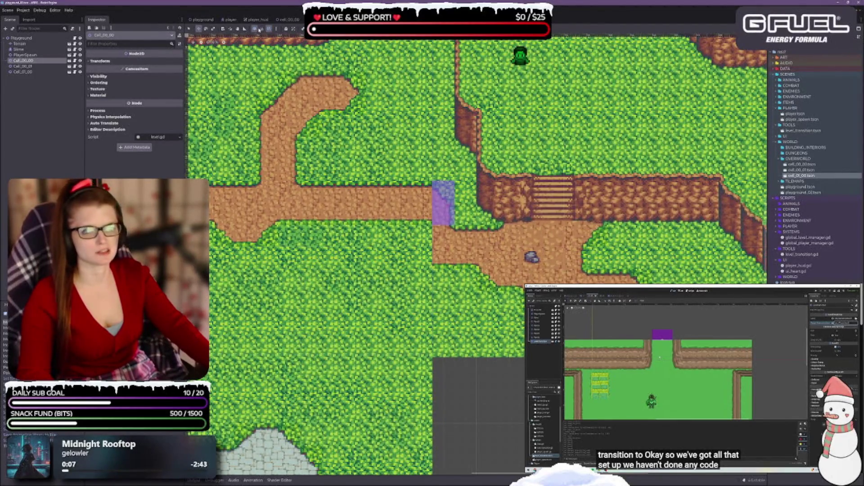
pyautogui.click(287, 20)
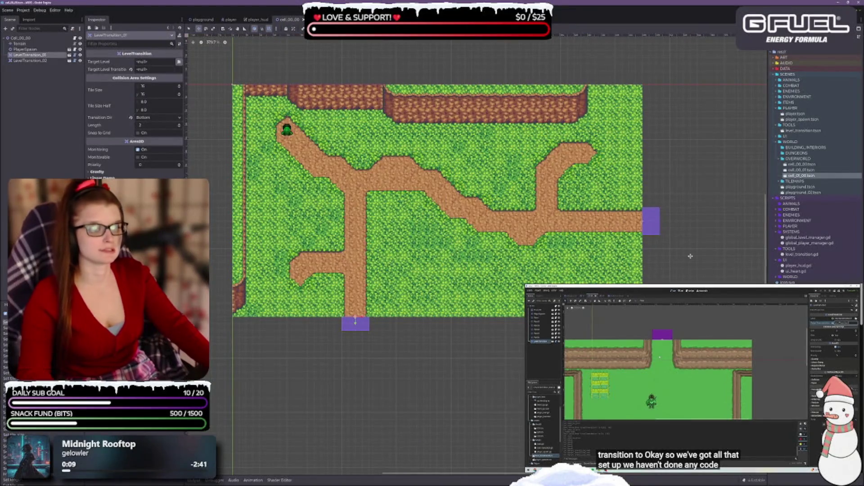
# Step: In cell_00_00, nudge LevelTransition_02 down with Shift+Down to sit below the dirt path's end
pyautogui.moveTo(690, 256); pyautogui.dragTo(610, 265)
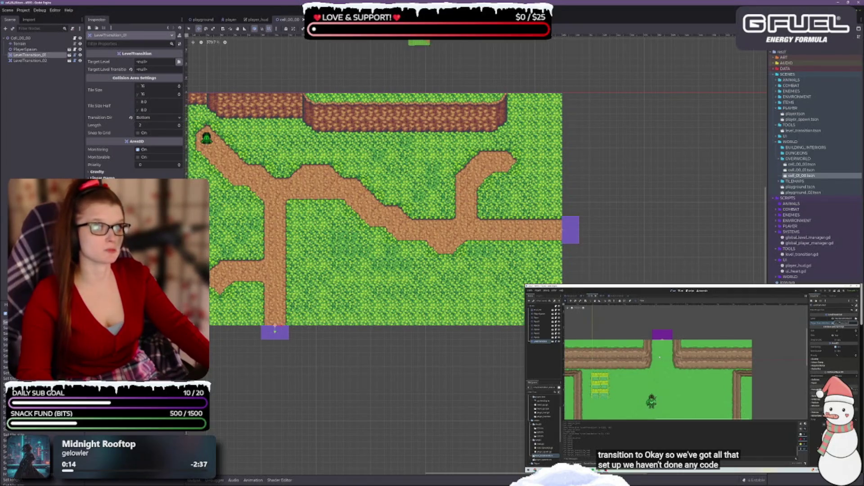
pyautogui.hotkey('ctrl', 'Tab')
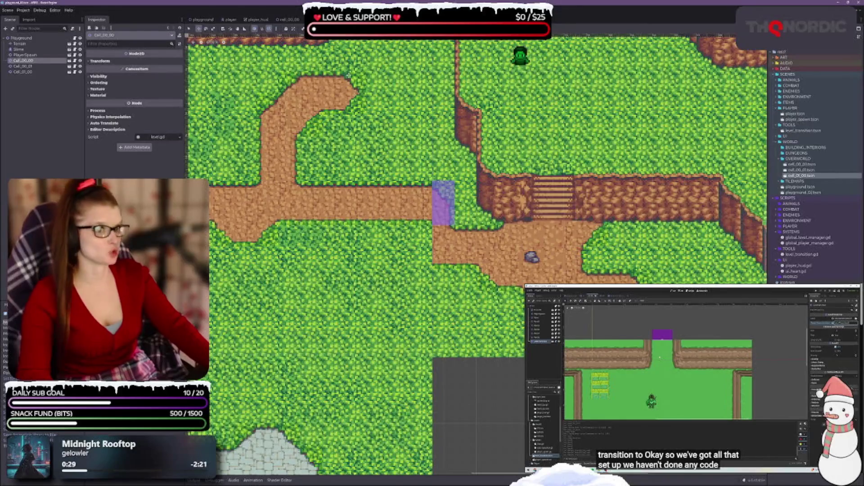
pyautogui.click(288, 20)
pyautogui.scroll(5, 488, 229)
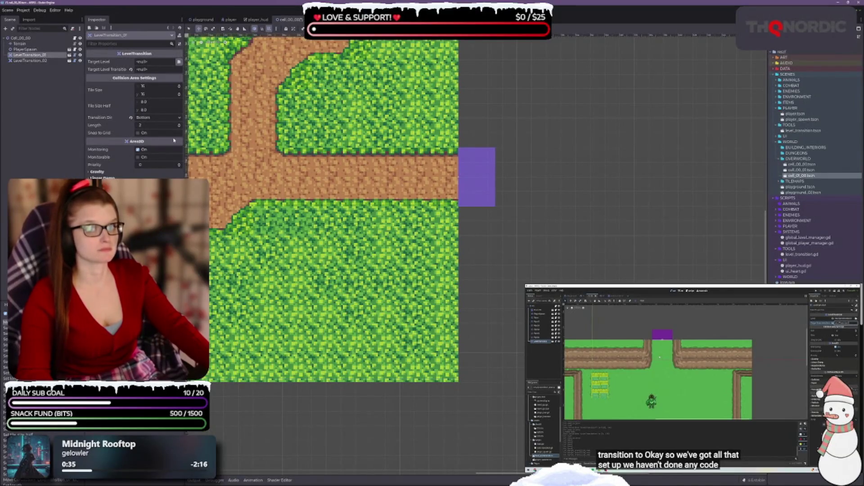
pyautogui.click(29, 61)
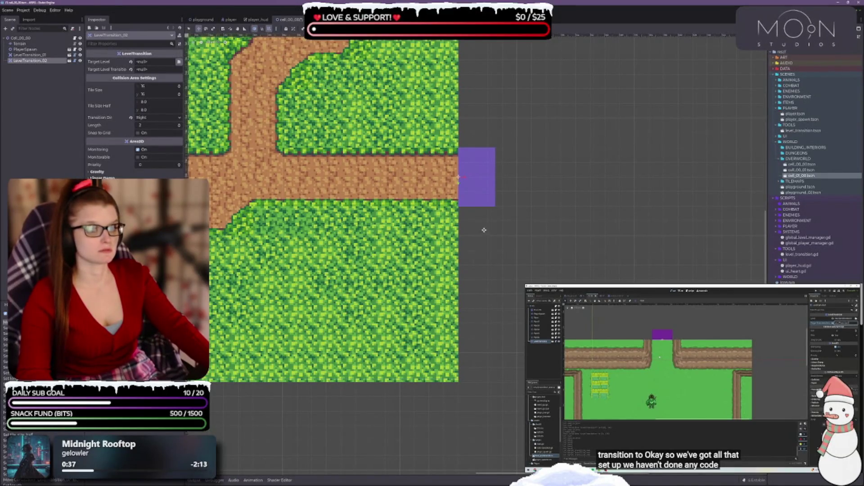
pyautogui.hotkey('shift', 'Down')
pyautogui.hotkey('shift', 'Down')
pyautogui.hotkey('shift', 'Down')
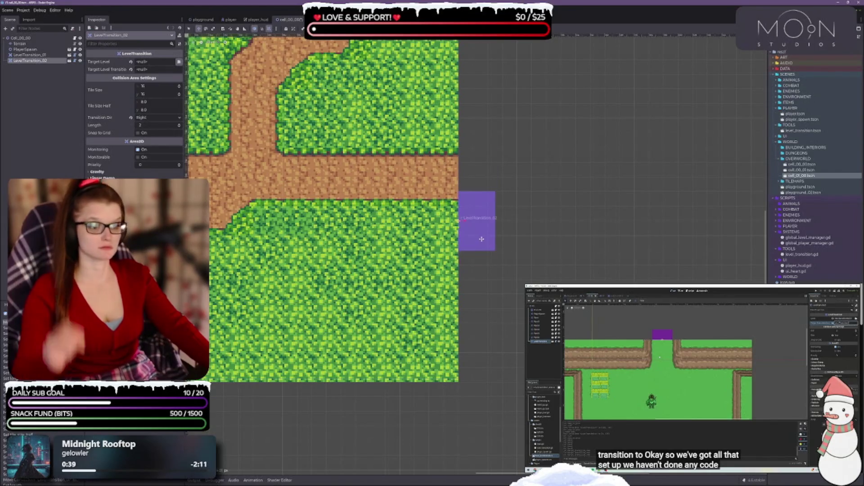
pyautogui.click(20, 44)
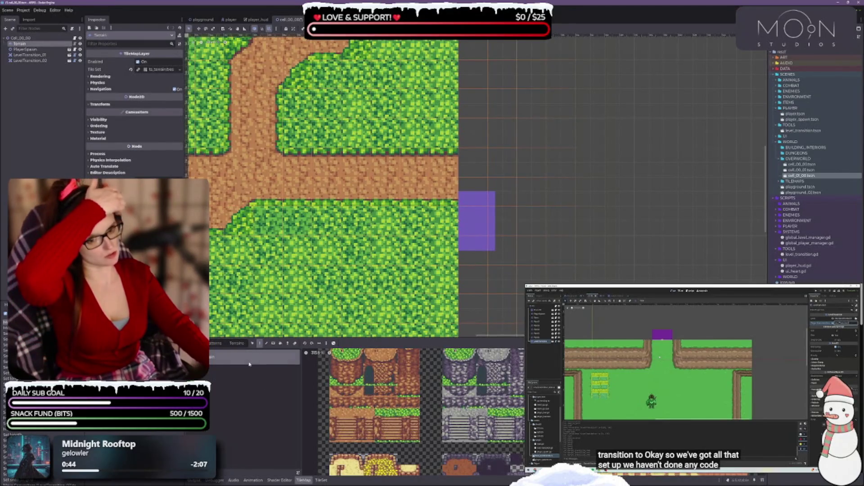
# Step: Extend the dirt path toward the transition area and paint grass over its right part
pyautogui.click(236, 343)
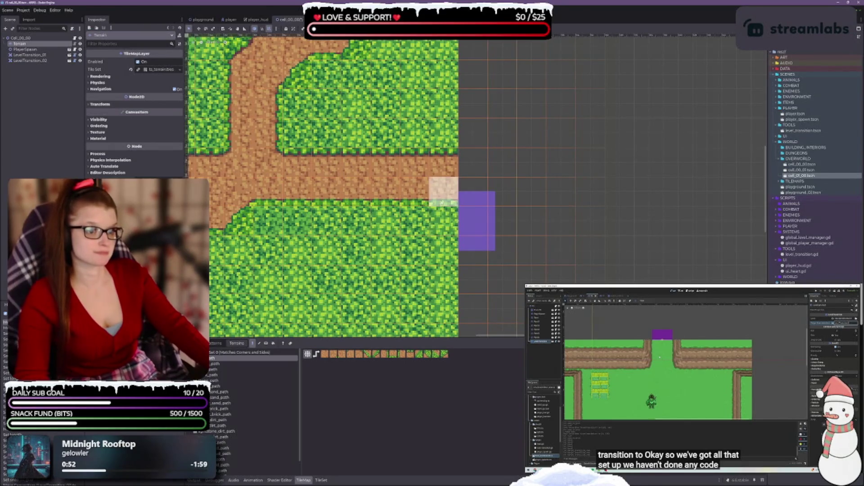
pyautogui.moveTo(443, 250); pyautogui.dragTo(420, 224)
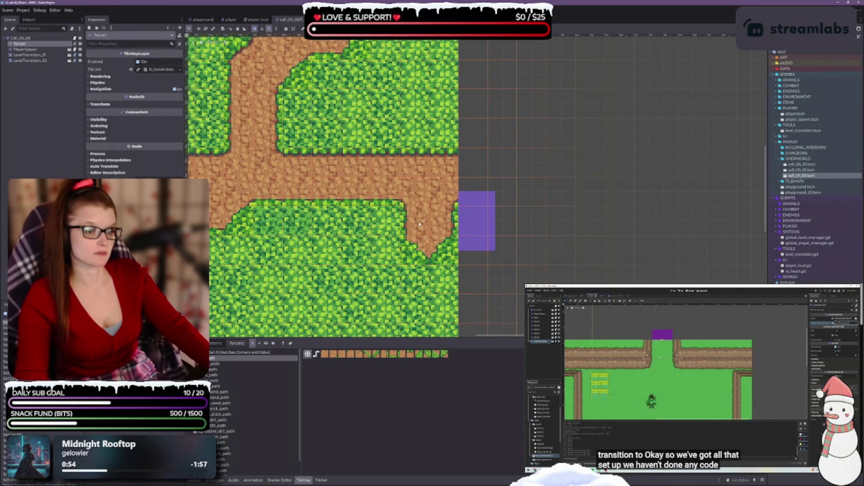
pyautogui.click(404, 220)
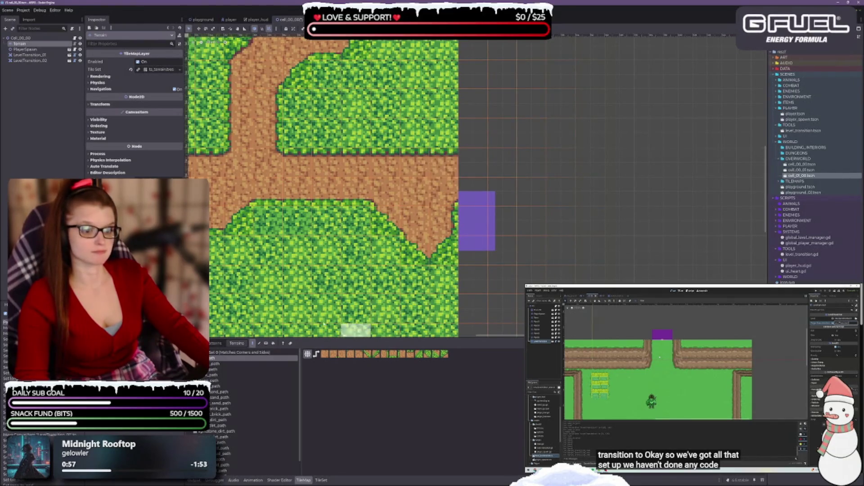
pyautogui.click(196, 343)
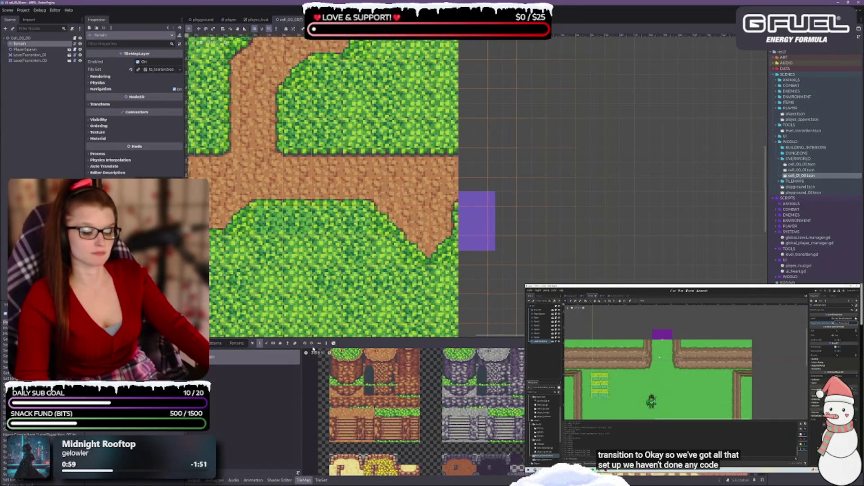
pyautogui.scroll(-10, 411, 397)
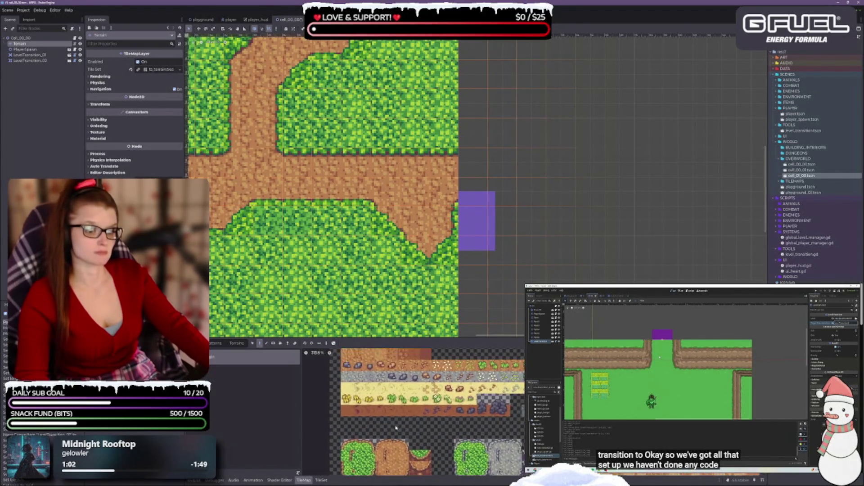
pyautogui.scroll(2, 350, 397)
pyautogui.click(360, 397)
pyautogui.moveTo(444, 163)
pyautogui.mouseDown()
pyautogui.moveTo(416, 164)
pyautogui.moveTo(414, 252)
pyautogui.moveTo(386, 155)
pyautogui.mouseUp()
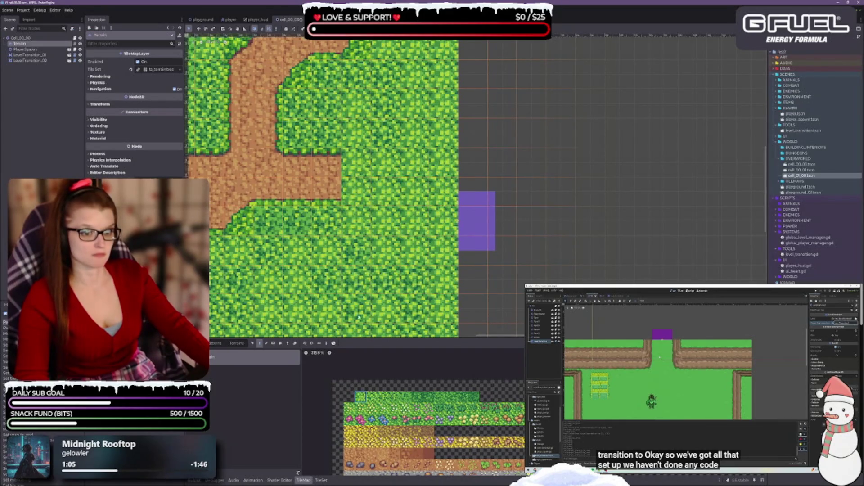
# Step: Repaint the dirt path bending down to the right-edge transition area, then save cell_00_00
pyautogui.click(236, 343)
pyautogui.moveTo(356, 163)
pyautogui.mouseDown()
pyautogui.moveTo(360, 189)
pyautogui.moveTo(405, 220)
pyautogui.moveTo(448, 215)
pyautogui.moveTo(365, 189)
pyautogui.moveTo(439, 232)
pyautogui.moveTo(444, 258)
pyautogui.moveTo(355, 189)
pyautogui.moveTo(347, 169)
pyautogui.moveTo(376, 164)
pyautogui.moveTo(361, 180)
pyautogui.mouseUp()
pyautogui.moveTo(383, 213); pyautogui.dragTo(448, 228)
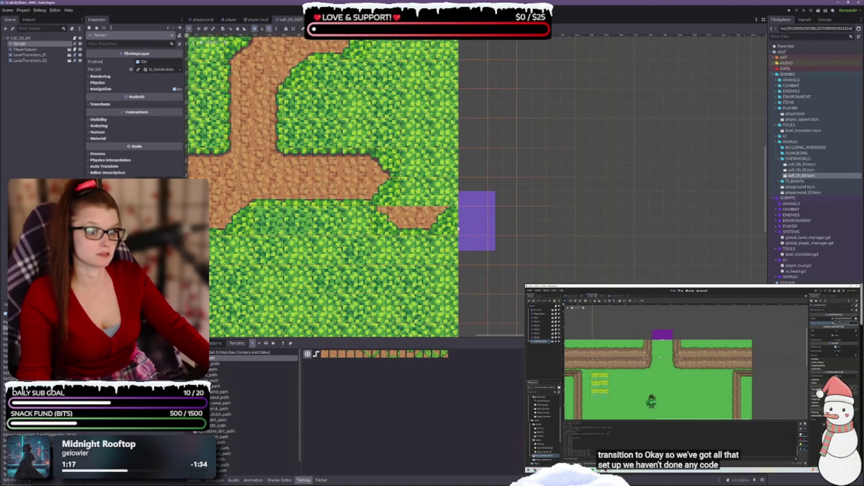
pyautogui.moveTo(356, 193)
pyautogui.mouseDown()
pyautogui.moveTo(434, 226)
pyautogui.moveTo(410, 219)
pyautogui.moveTo(414, 198)
pyautogui.moveTo(472, 193)
pyautogui.moveTo(445, 221)
pyautogui.mouseUp()
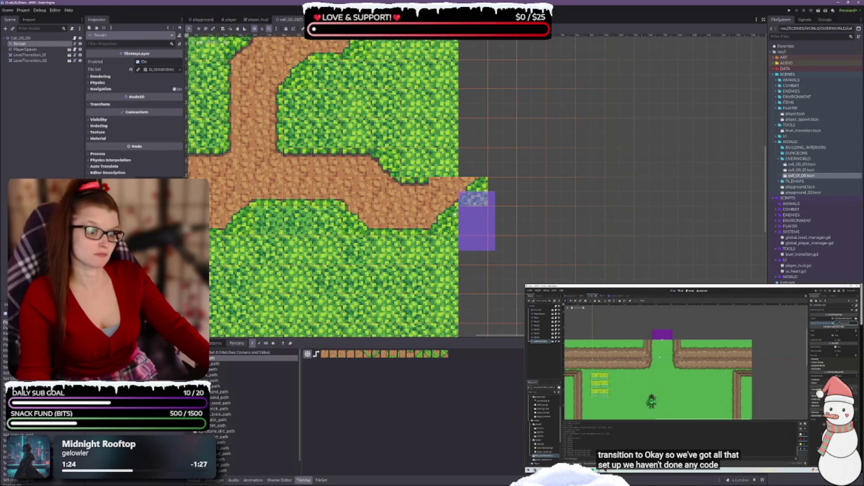
pyautogui.click(444, 220)
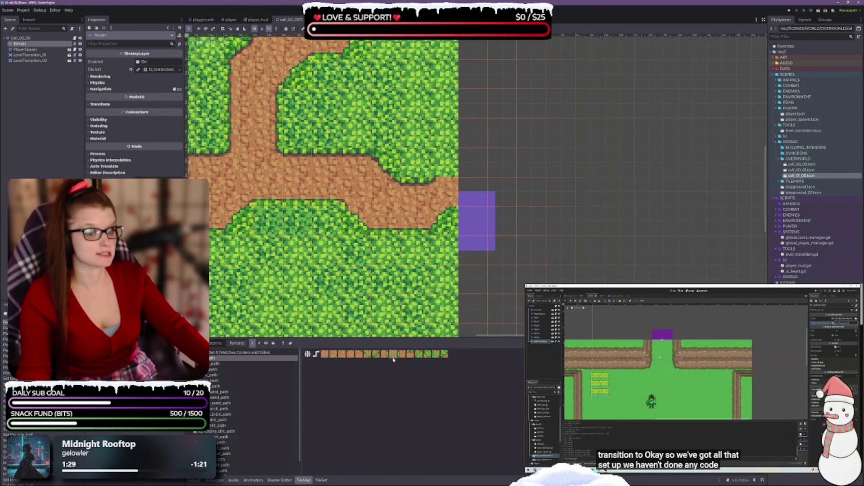
pyautogui.click(443, 221)
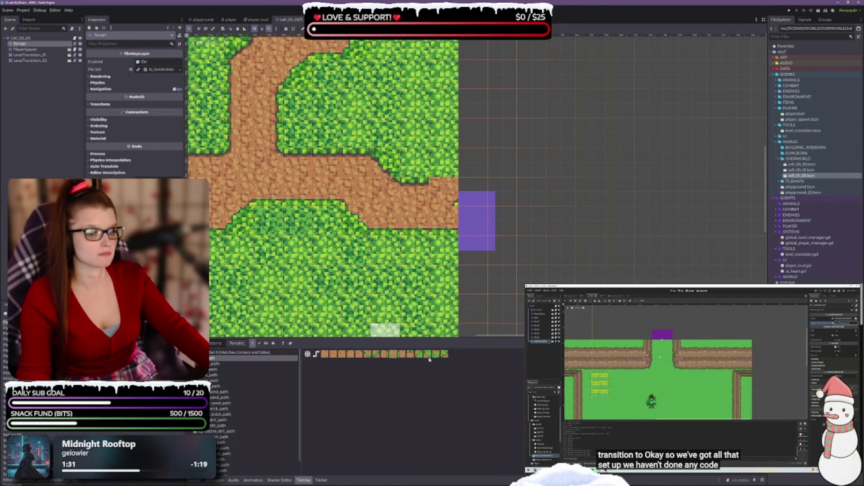
pyautogui.click(443, 220)
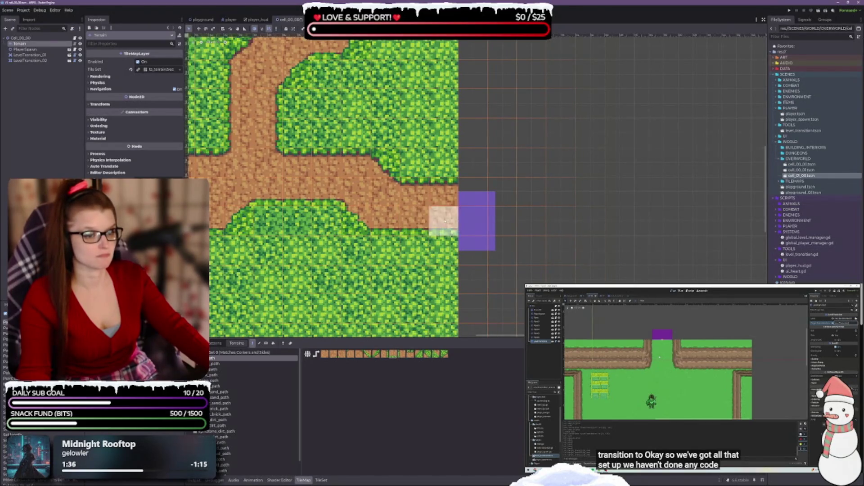
pyautogui.hotkey('ctrl', 's')
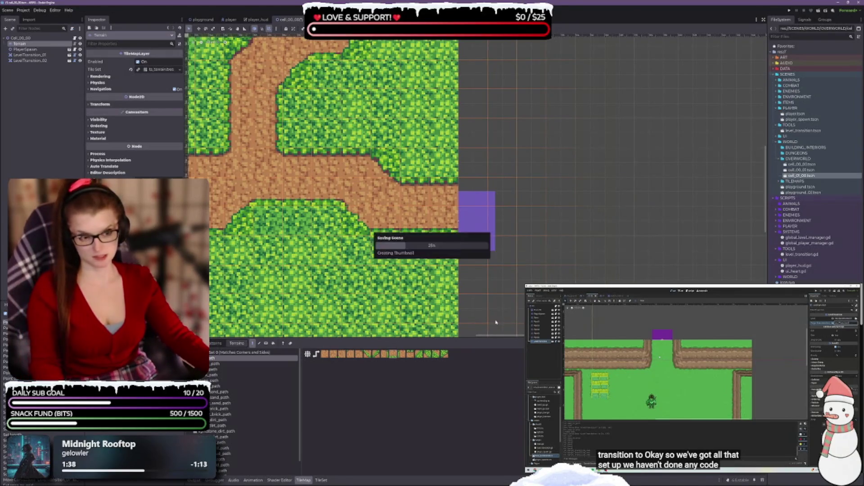
# Step: Drag LevelTransition_01 up until it sits flush with cell_00_00's lower edge, below the dirt path
pyautogui.click(303, 481)
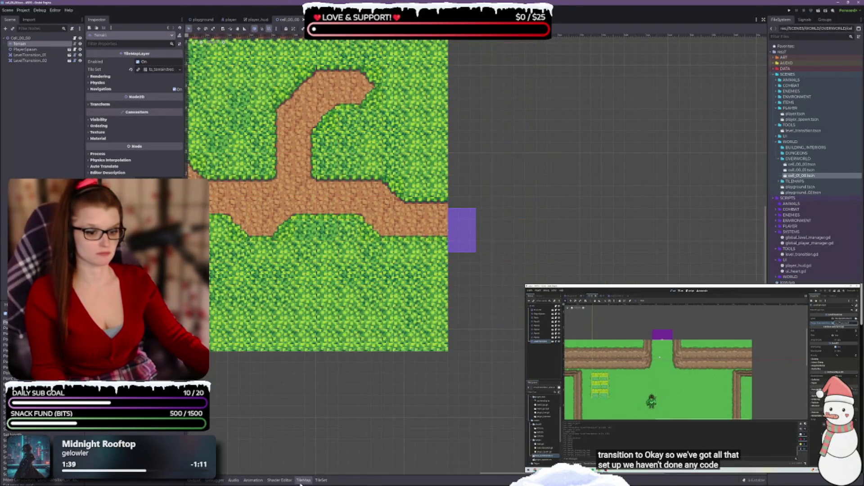
pyautogui.scroll(-2, 378, 202)
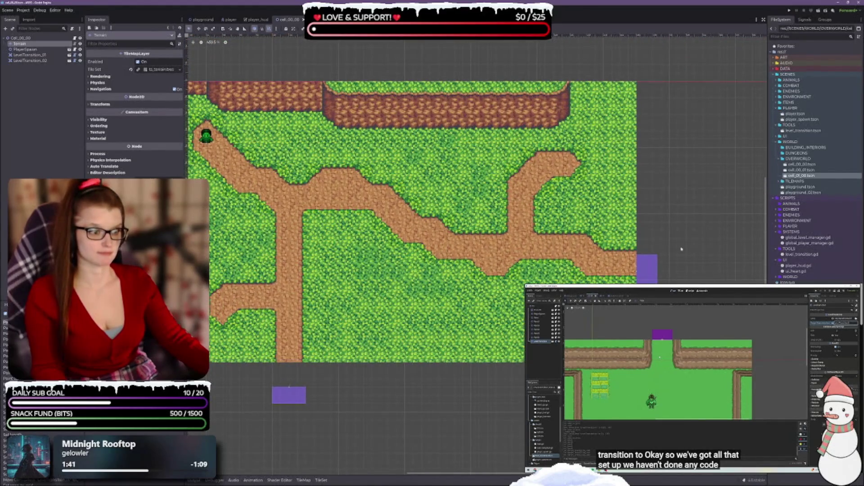
pyautogui.scroll(1, 405, 203)
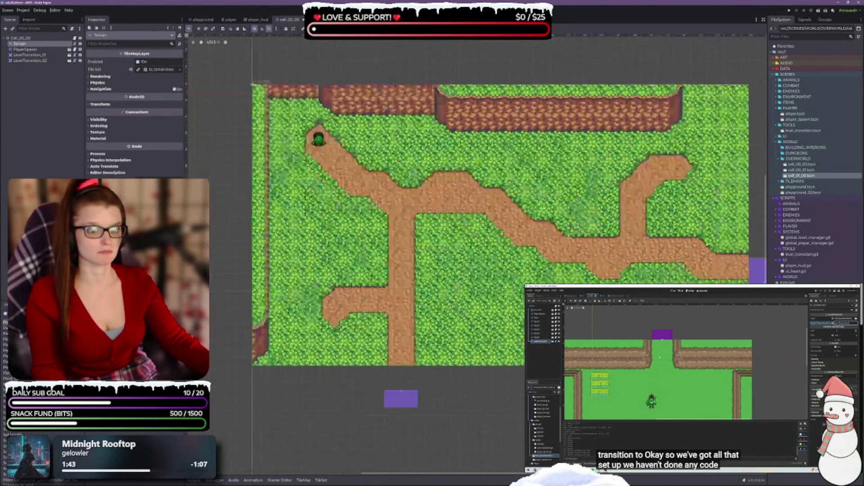
pyautogui.scroll(-2, 406, 203)
pyautogui.click(43, 55)
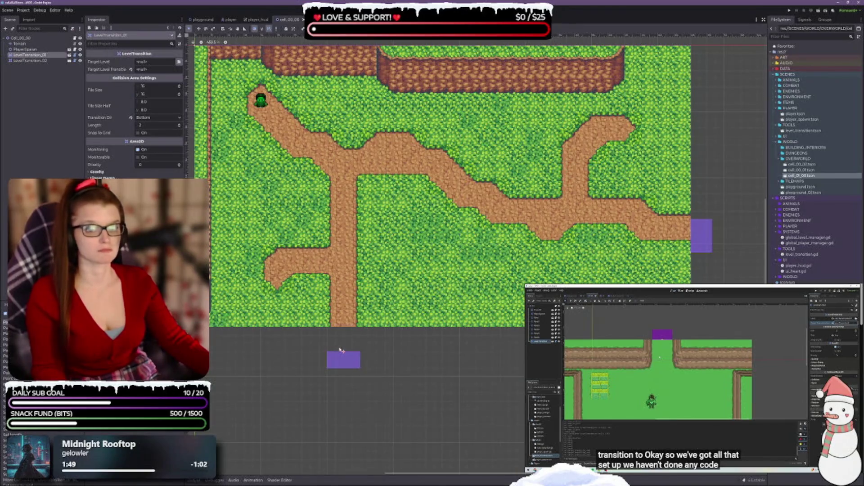
pyautogui.moveTo(345, 365); pyautogui.dragTo(344, 339)
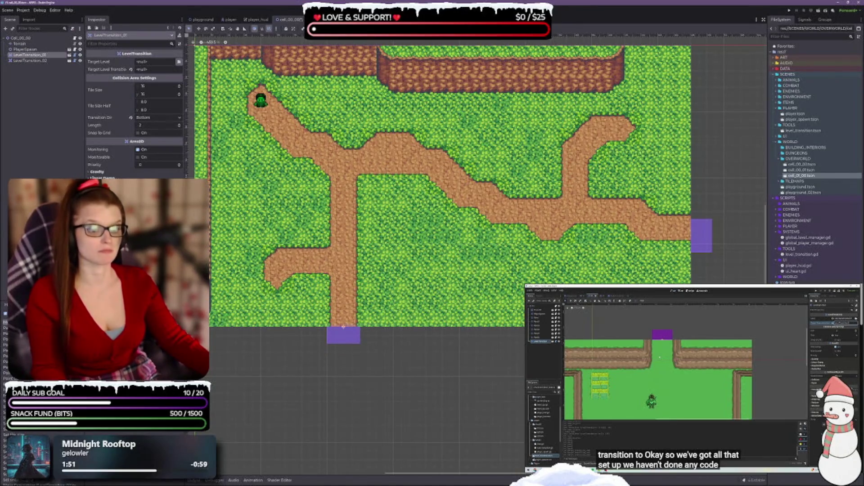
# Step: Raise LevelTransition_02 onto the path's end, save cell_00_00, and browse for LevelTransition_01's target level
pyautogui.click(30, 61)
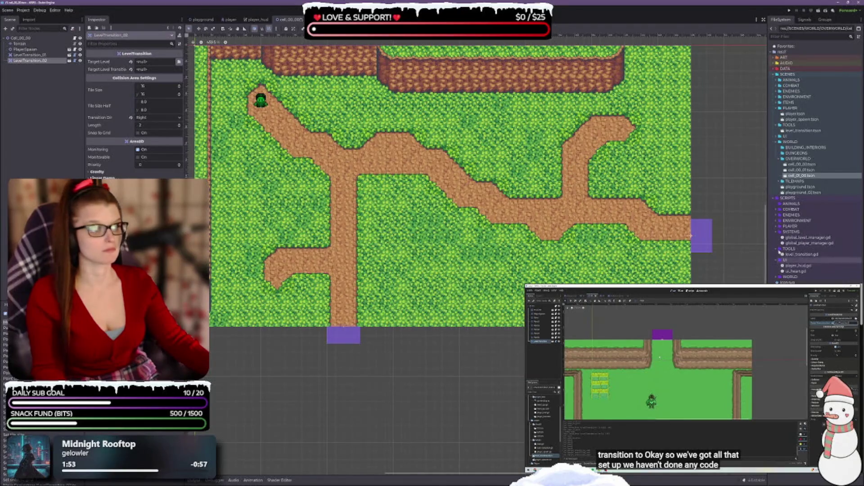
pyautogui.moveTo(707, 237); pyautogui.dragTo(707, 229)
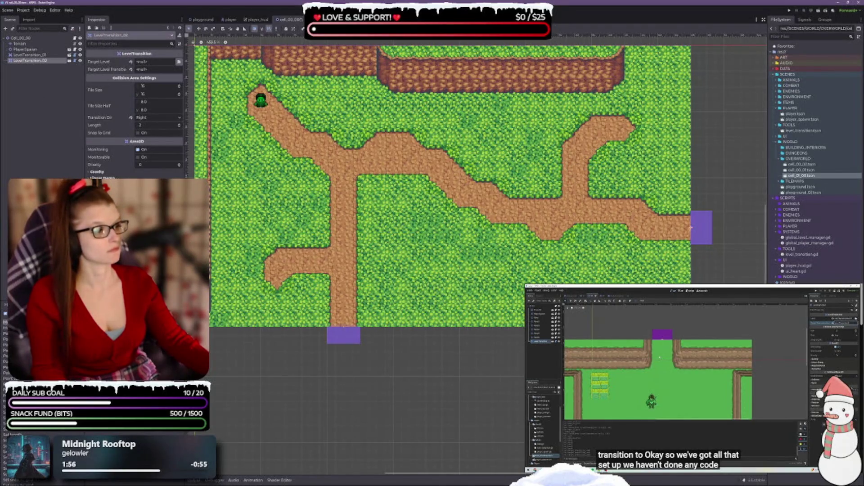
pyautogui.hotkey('ctrl', 's')
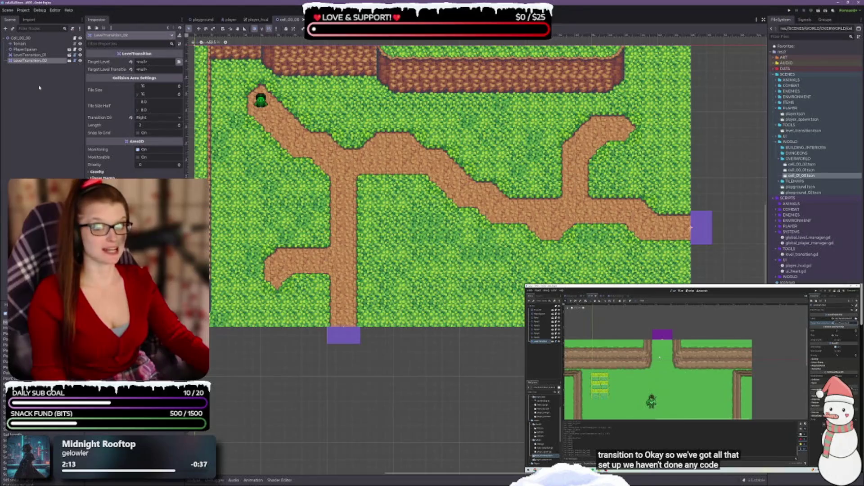
pyautogui.click(30, 54)
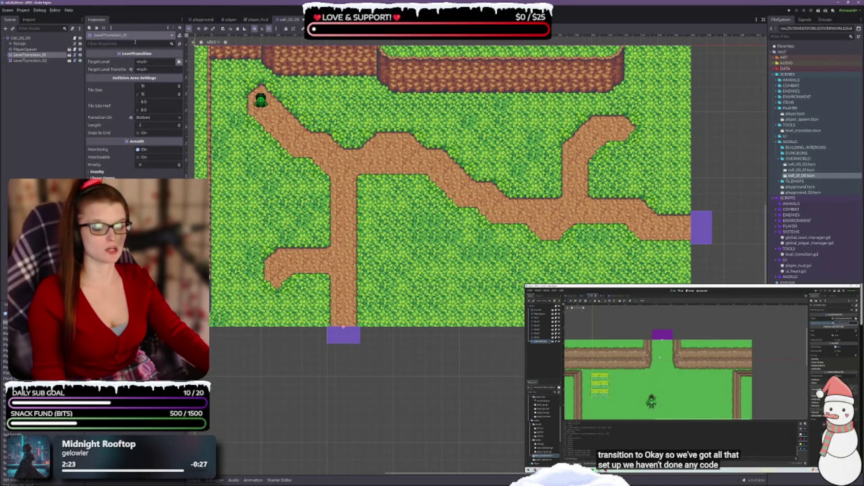
pyautogui.click(179, 62)
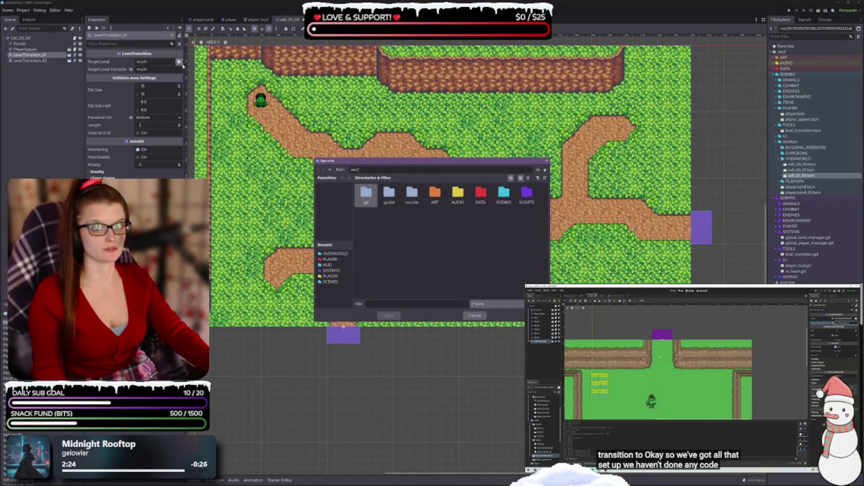
# Step: Set LevelTransition_01's Target Level to cell_00_01.tscn from the OVERWORLD scenes folder
pyautogui.click(335, 254)
pyautogui.click(392, 200)
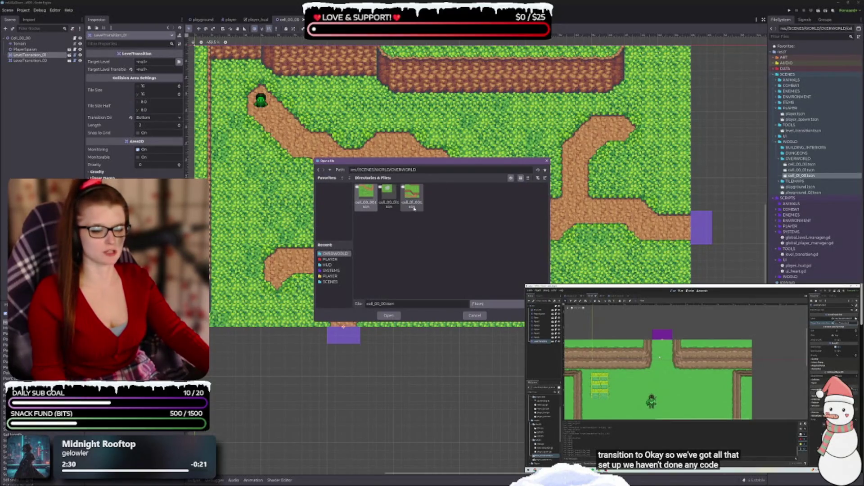
pyautogui.click(389, 191)
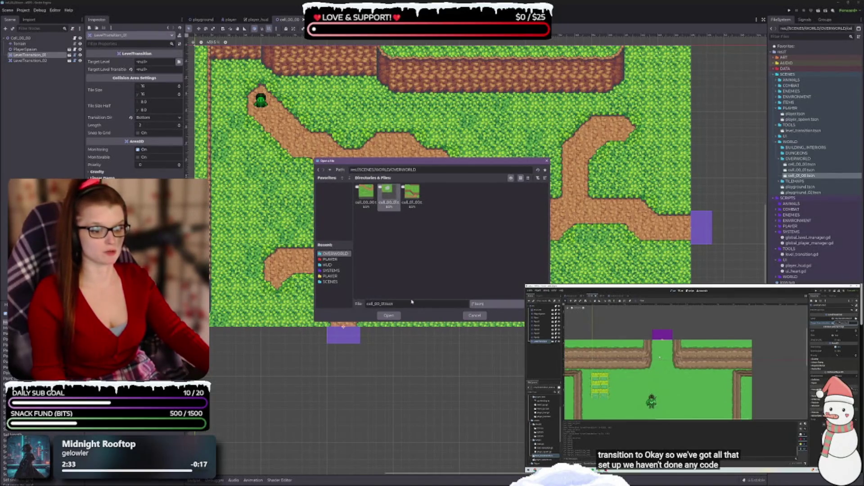
pyautogui.click(389, 315)
# Step: Set LevelTransition_02's Target Level to cell_01_00.tscn
pyautogui.click(39, 62)
pyautogui.click(179, 62)
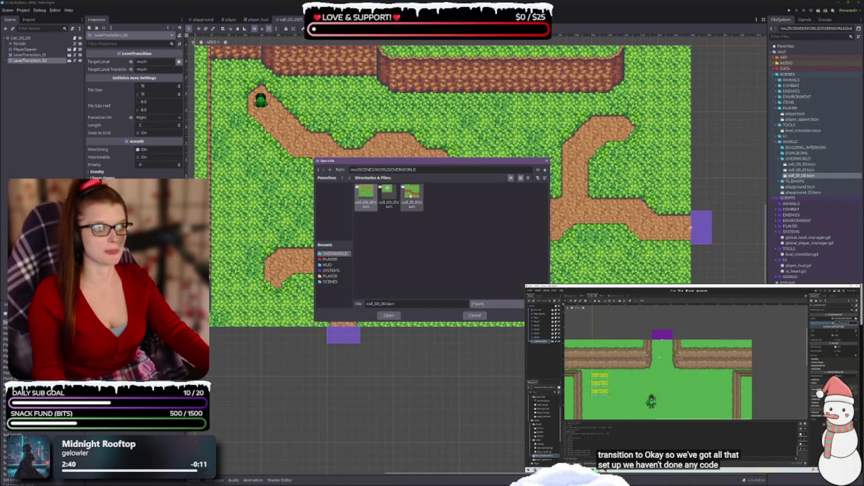
pyautogui.click(412, 193)
pyautogui.click(388, 316)
# Step: Set LevelTransition_01's Target Level Transition to LevelTransition
pyautogui.click(44, 56)
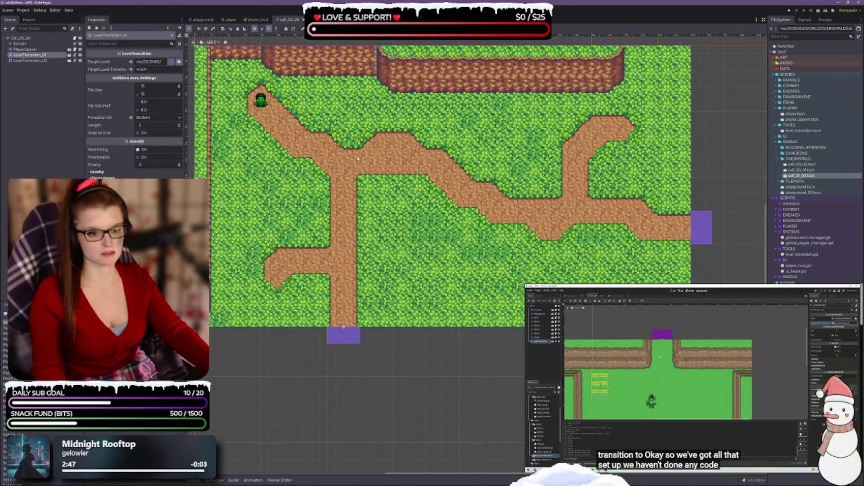
pyautogui.click(144, 70)
pyautogui.click(149, 77)
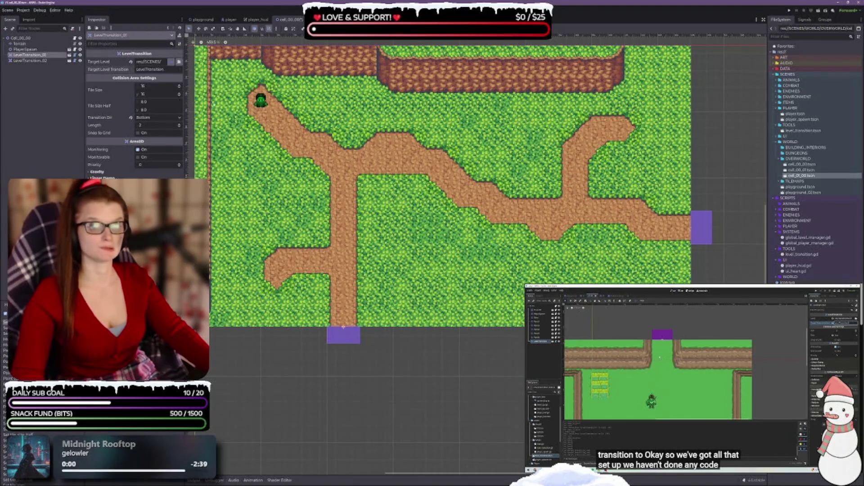
# Step: Save cell_00_00, glance at cell_00_01, then check LevelTransition_02's settings
pyautogui.hotkey('ctrl', 's')
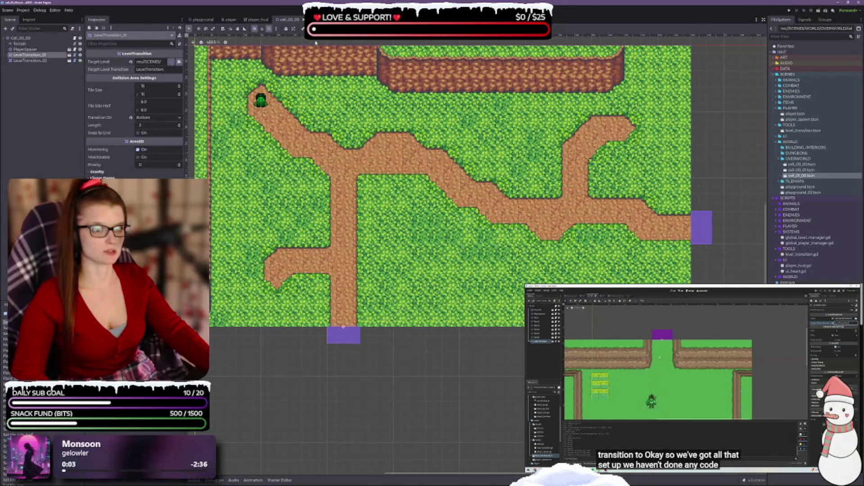
pyautogui.hotkey('ctrl', 'w')
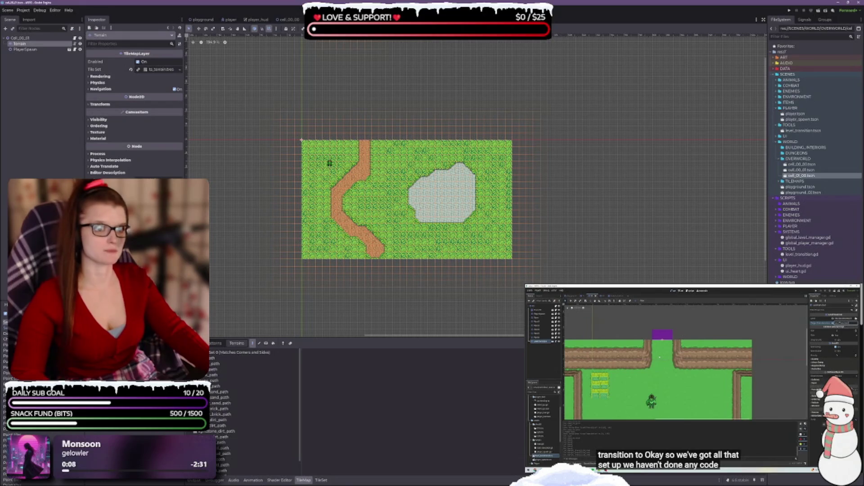
pyautogui.click(283, 20)
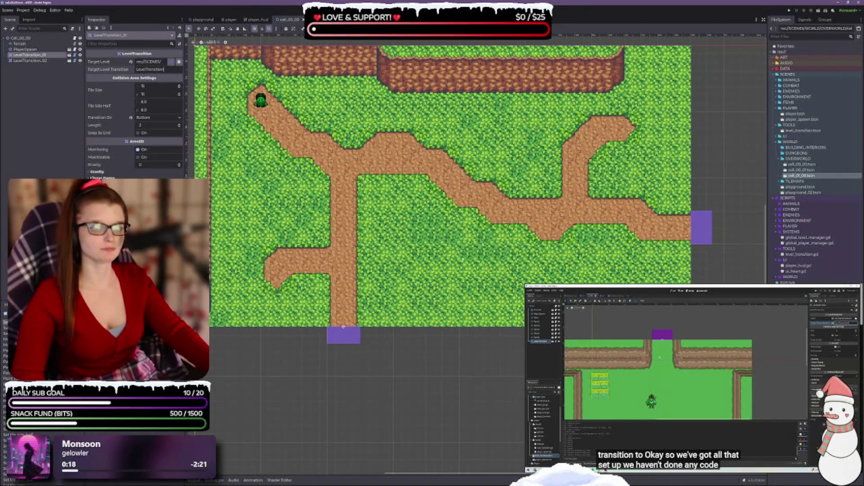
pyautogui.click(74, 164)
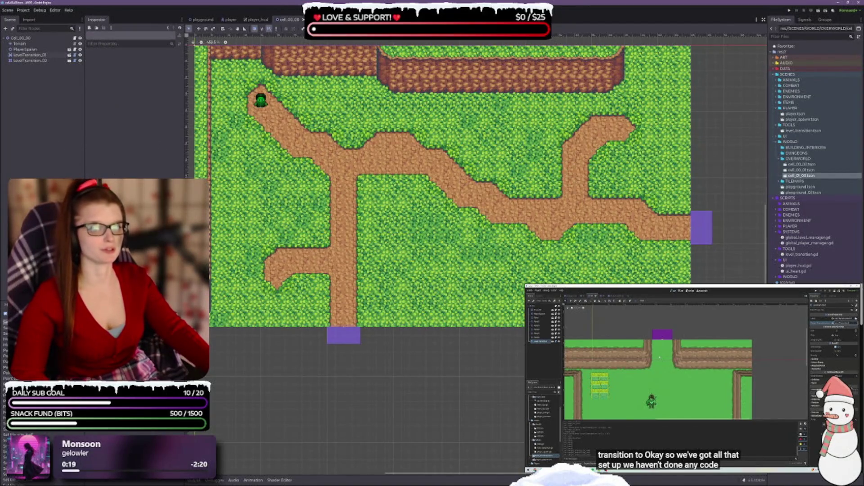
pyautogui.click(32, 60)
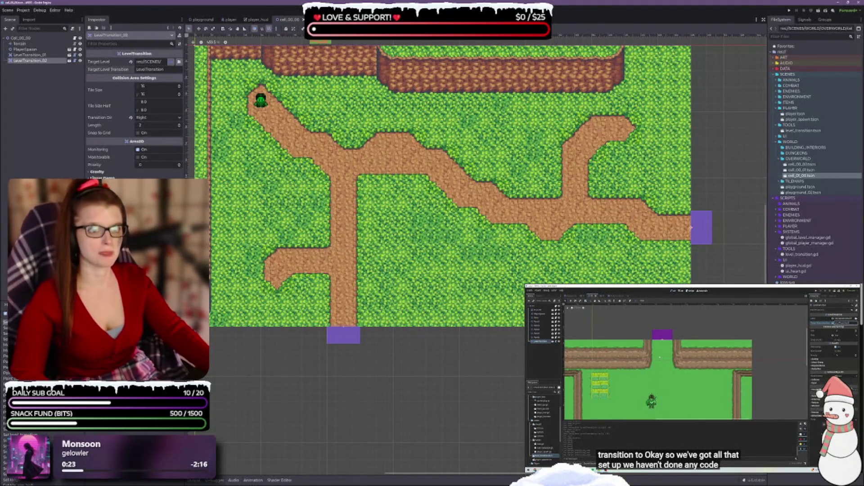
# Step: Check the PlayerSpawn nodes across the cell scenes, finishing on the playground scene
pyautogui.click(290, 20)
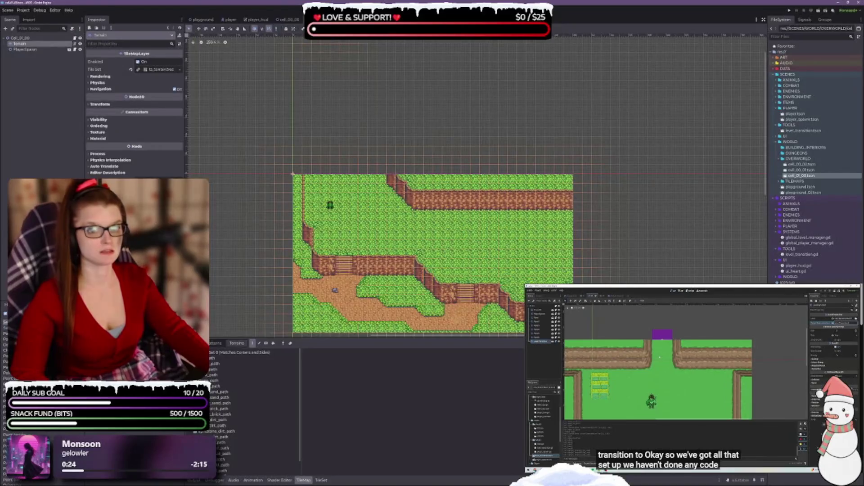
pyautogui.click(288, 19)
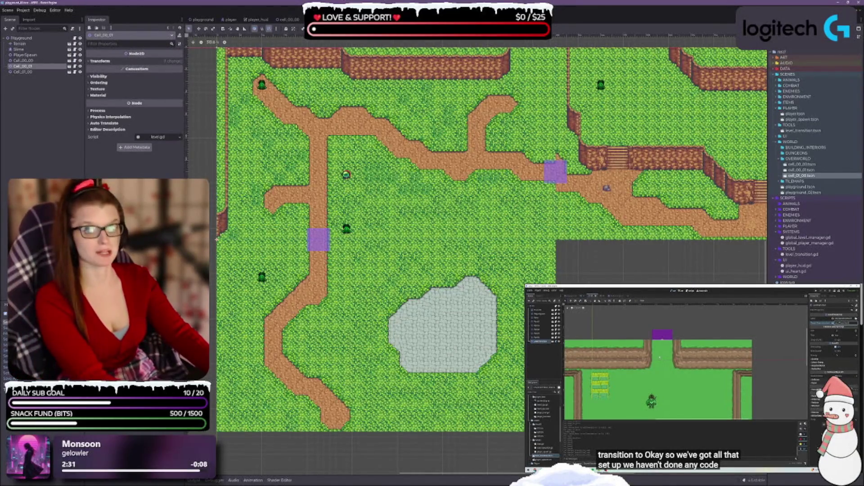
pyautogui.click(25, 55)
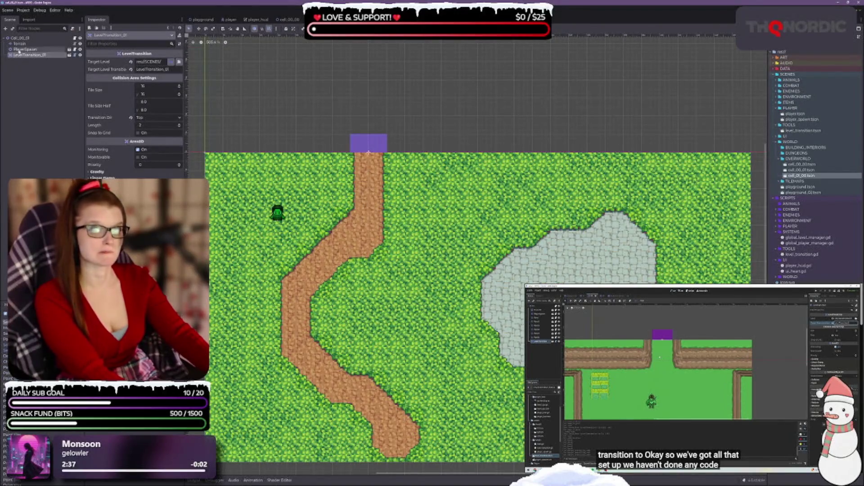
pyautogui.click(25, 49)
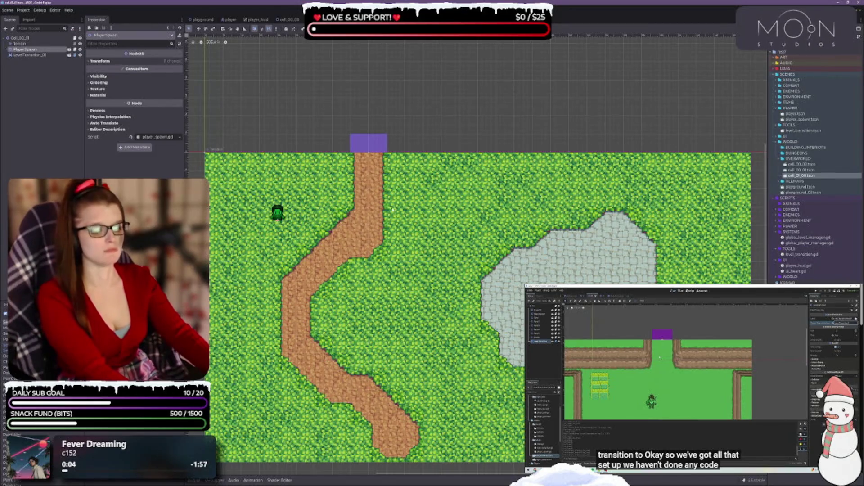
pyautogui.scroll(-3, 477, 252)
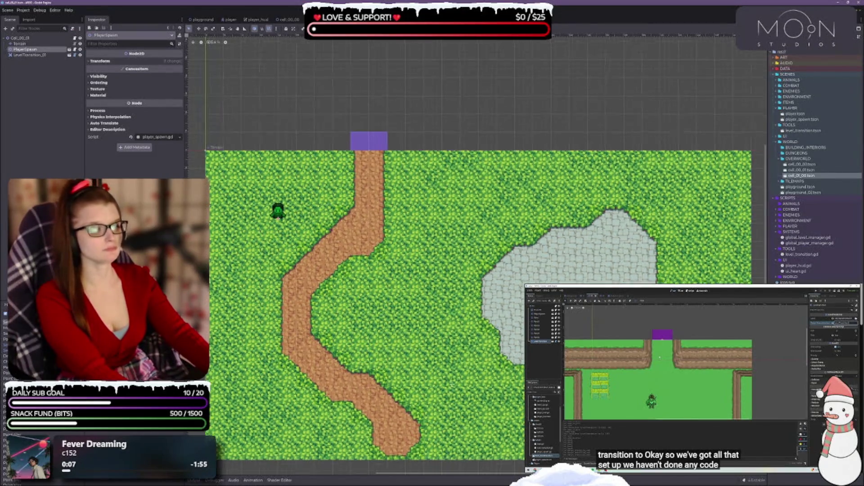
pyautogui.hotkey('ctrl', 'Tab')
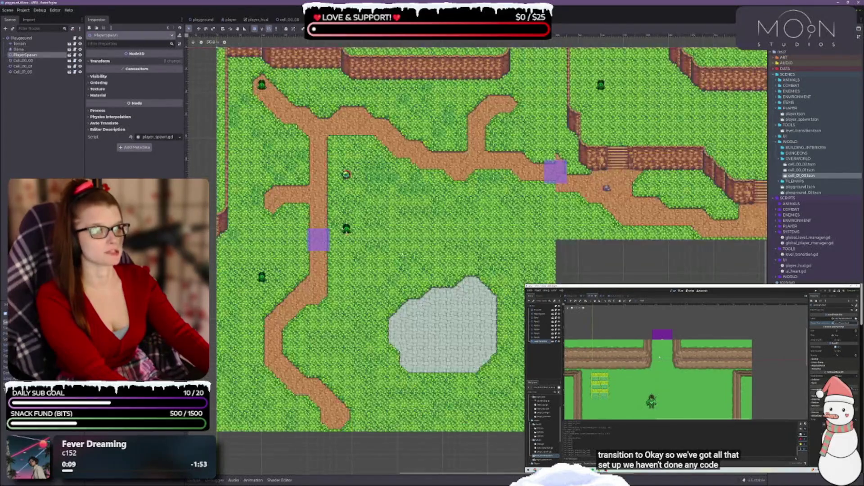
# Step: In cell_01_00, select the Terrain tilemap layer and pick the path terrain for painting
pyautogui.scroll(6, 592, 157)
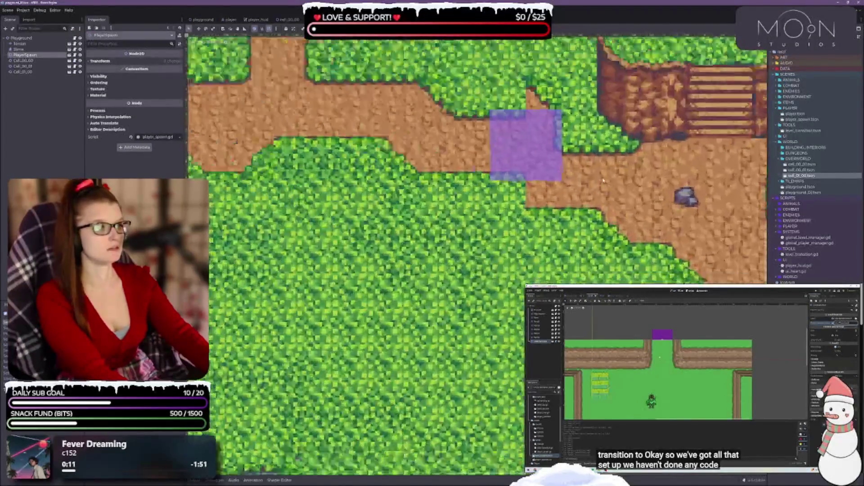
pyautogui.hscroll(4, 429, 233)
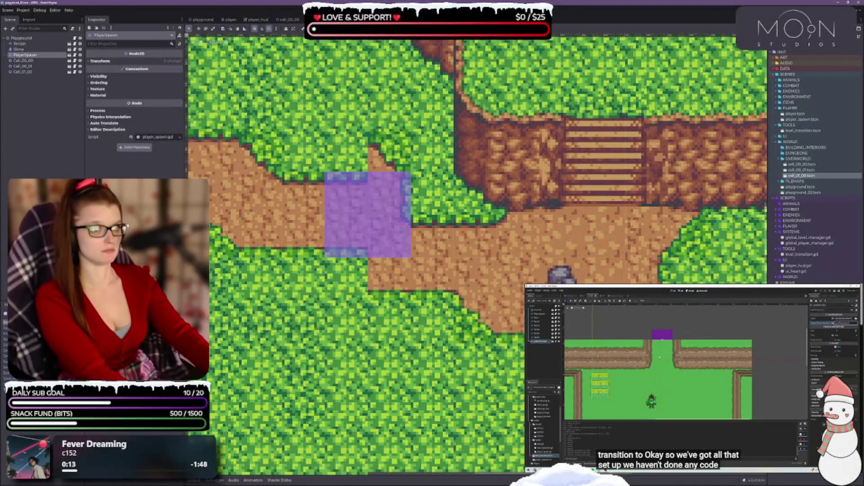
pyautogui.hotkey('ctrl', 'Tab')
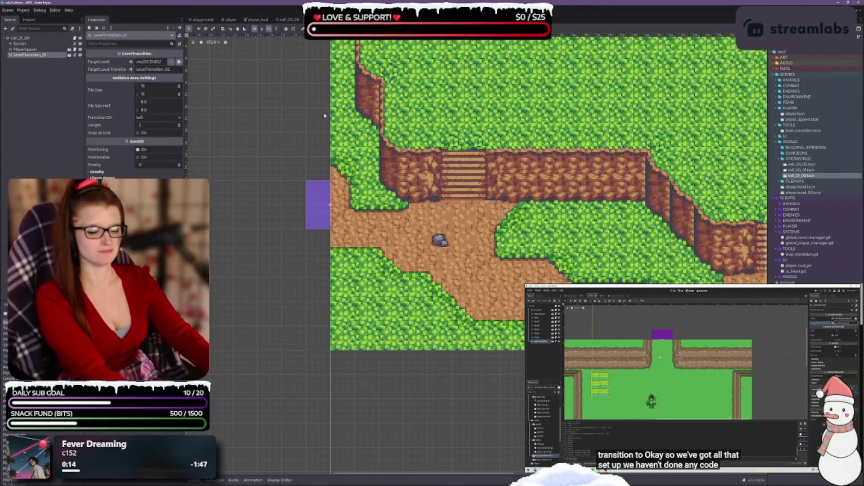
pyautogui.hotkey('ctrl', 'Tab')
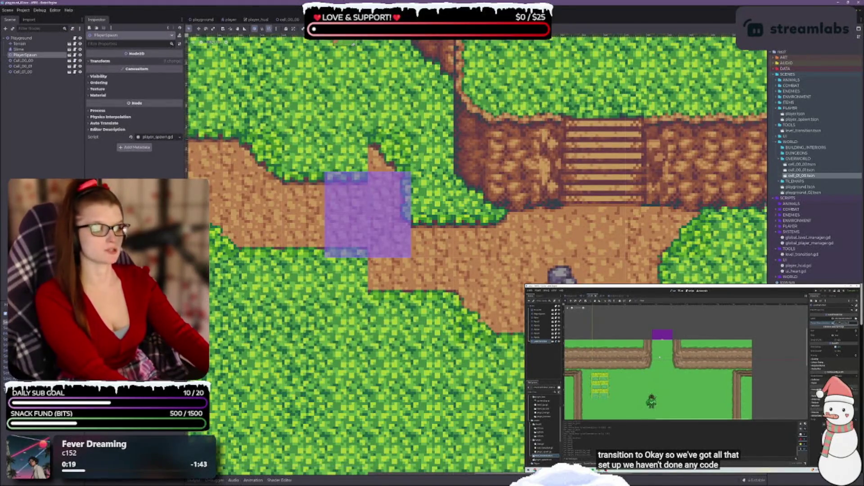
pyautogui.hotkey('ctrl', 'Tab')
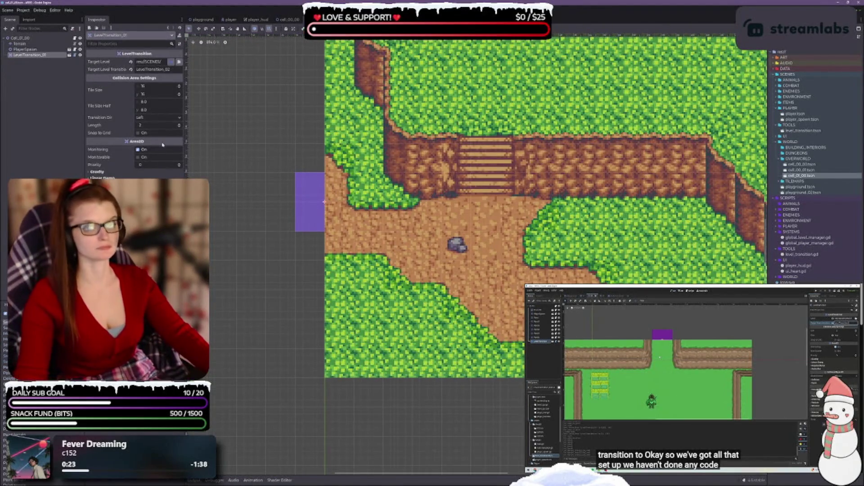
pyautogui.click(38, 44)
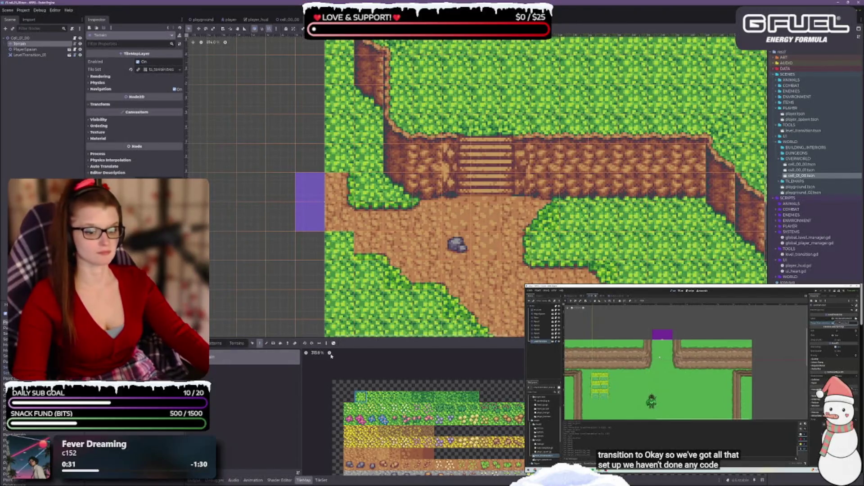
pyautogui.click(236, 343)
pyautogui.click(243, 358)
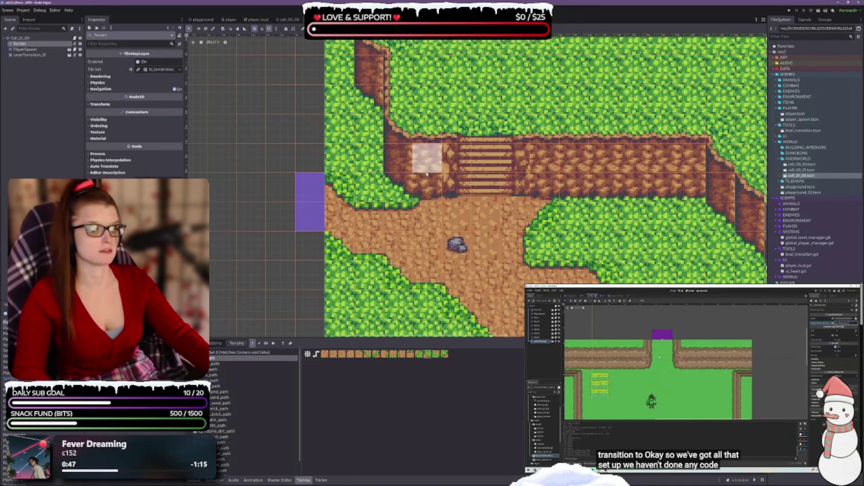
# Step: Cycle the scene tabs back to playground_02, zoom out, and centre its map in view
pyautogui.hotkey('ctrl', 'Tab')
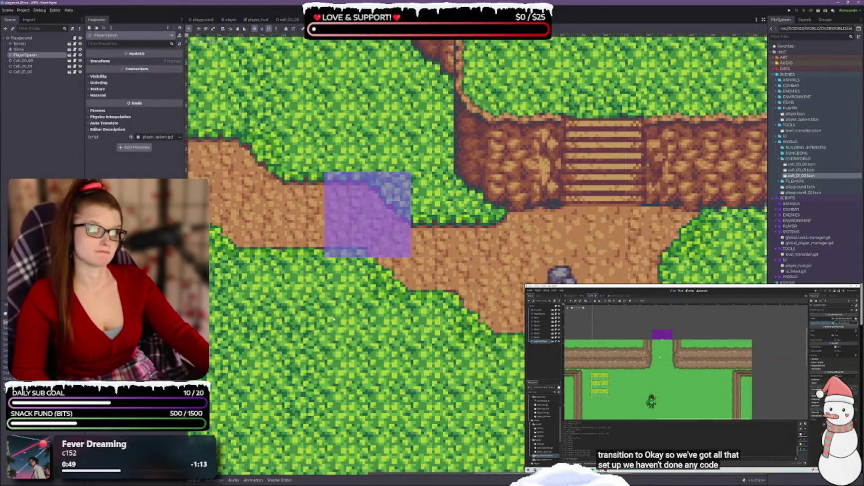
pyautogui.scroll(-4, 432, 249)
pyautogui.scroll(-3, 394, 330)
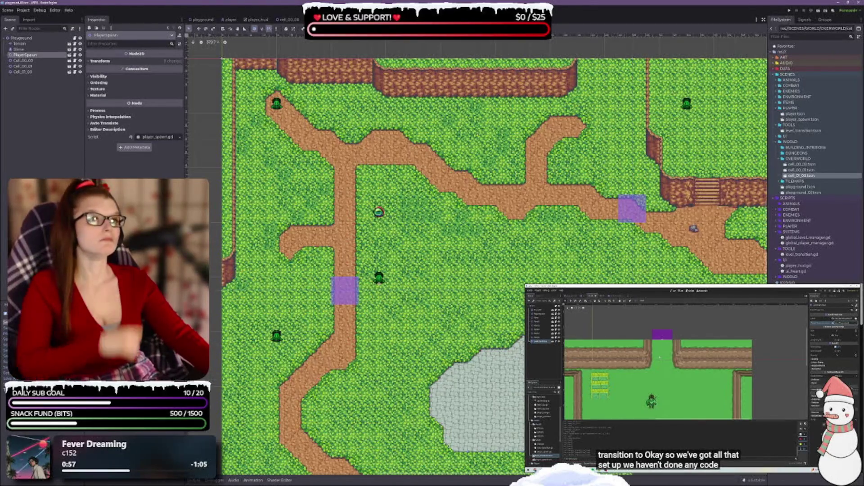
pyautogui.hotkey('ctrl', 'Tab')
pyautogui.hotkey('ctrl', 'Tab')
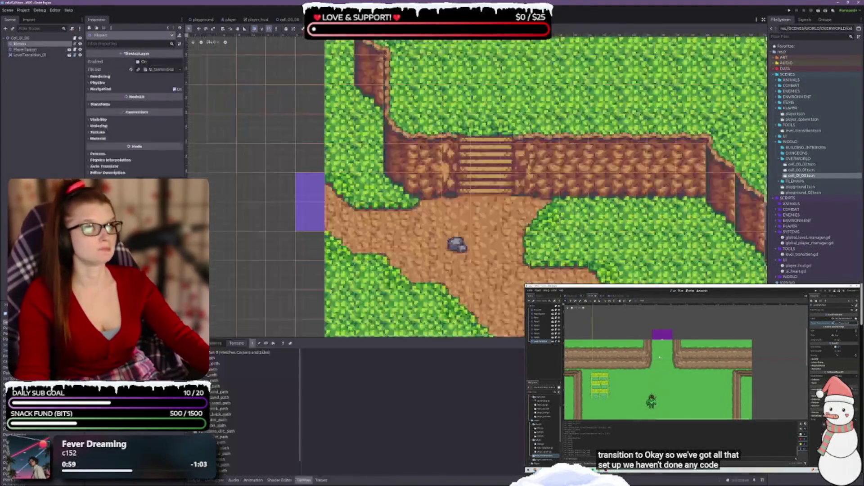
pyautogui.click(286, 20)
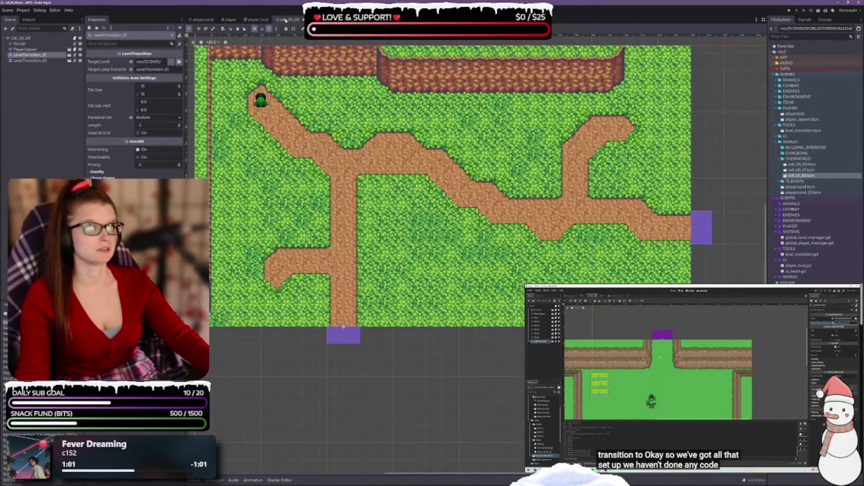
pyautogui.hotkey('ctrl', 'Tab')
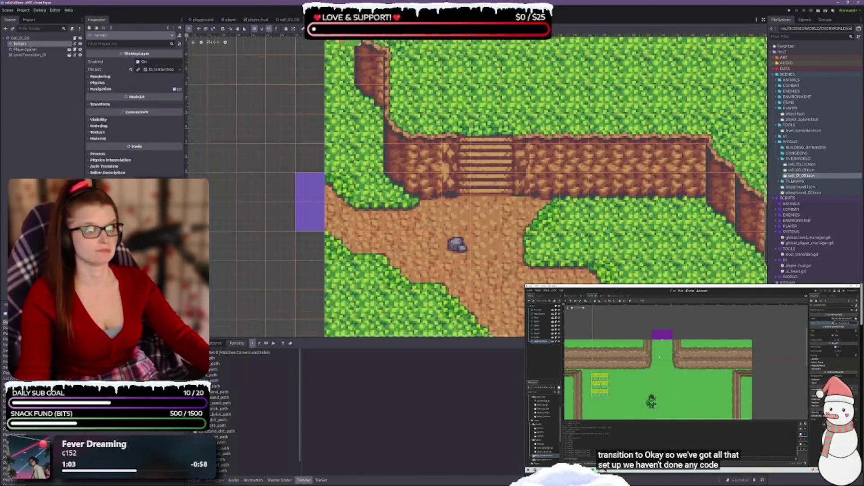
pyautogui.hotkey('ctrl', 'Tab')
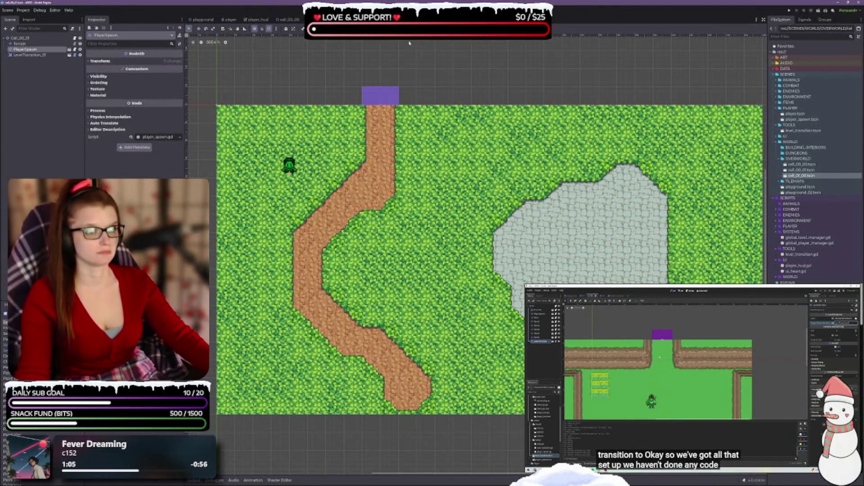
pyautogui.hotkey('ctrl', 'Tab')
pyautogui.hotkey('ctrl', 'Tab')
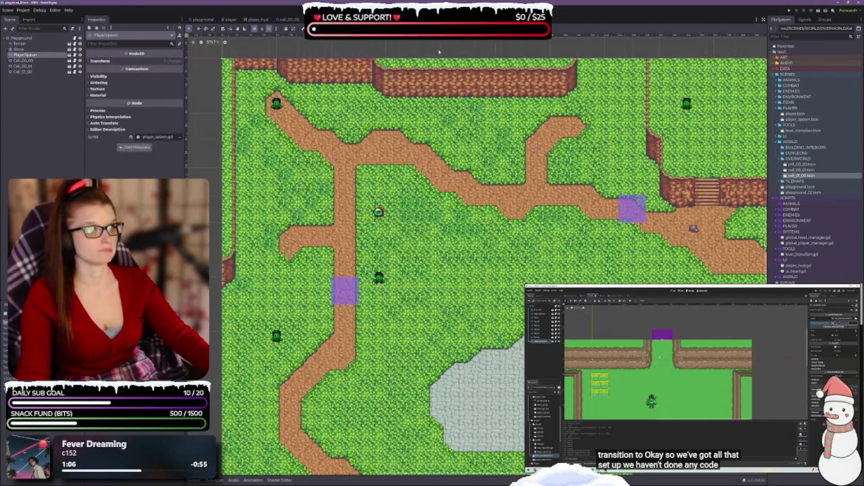
pyautogui.scroll(-1, 468, 153)
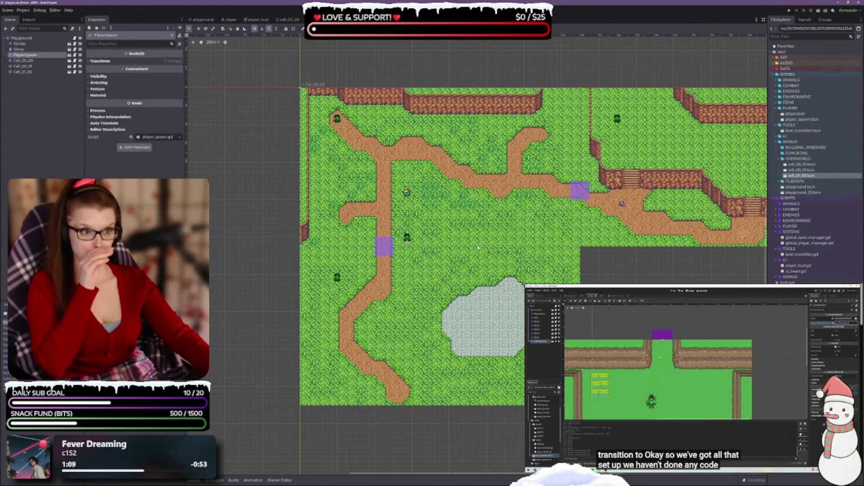
pyautogui.moveTo(640, 277); pyautogui.dragTo(516, 301)
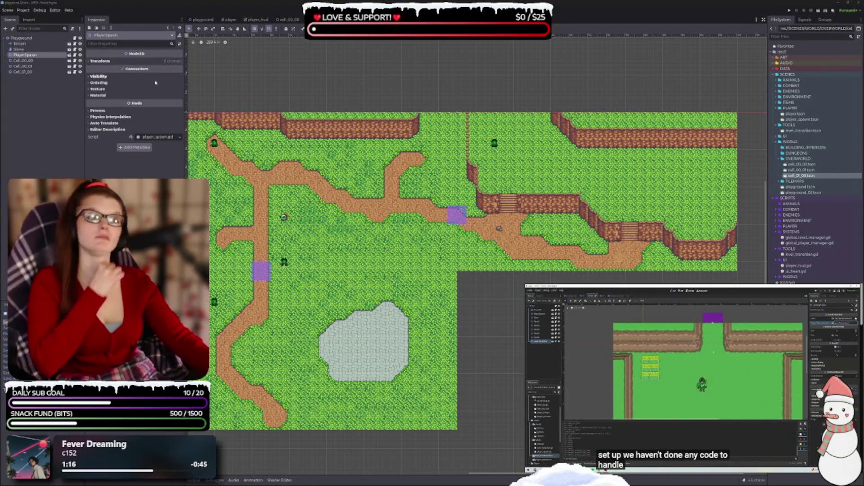
pyautogui.moveTo(451, 225)
pyautogui.mouseDown()
pyautogui.moveTo(574, 193)
pyautogui.moveTo(549, 195)
pyautogui.mouseUp()
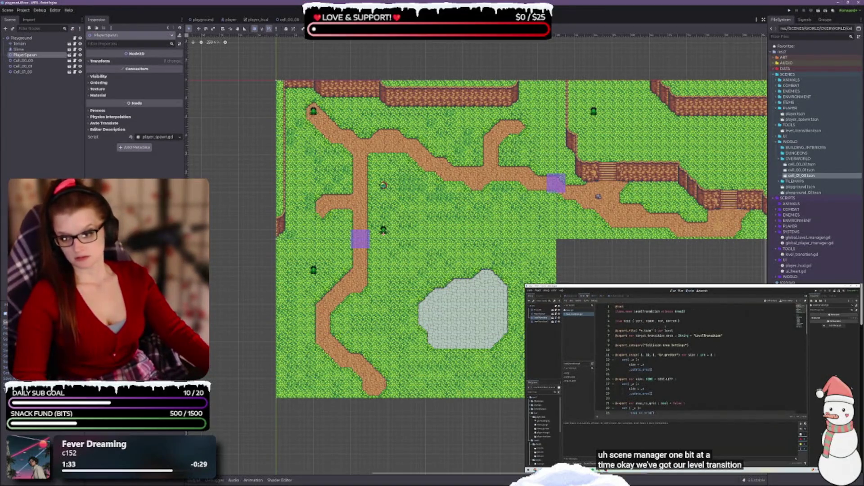
pyautogui.hotkey('alt', 'Tab')
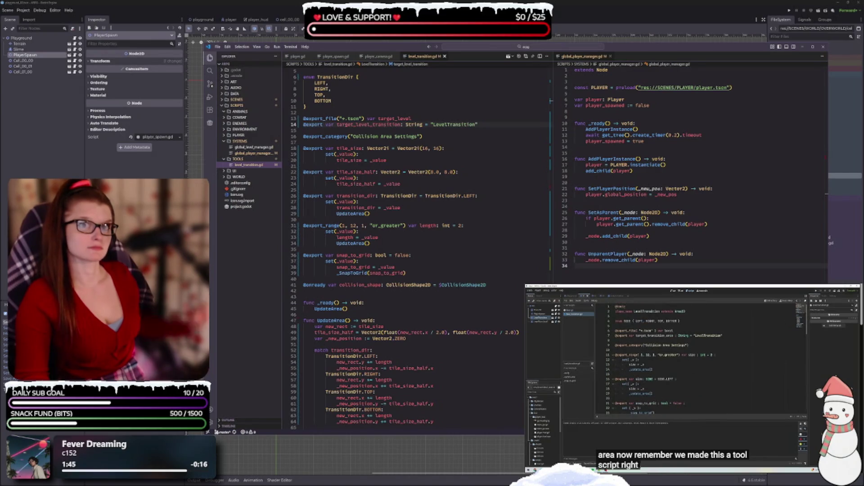
# Step: After UpdateArea() in _ready, add `if Engine.is_editor_hint(): return` and save
pyautogui.scroll(2, 364, 204)
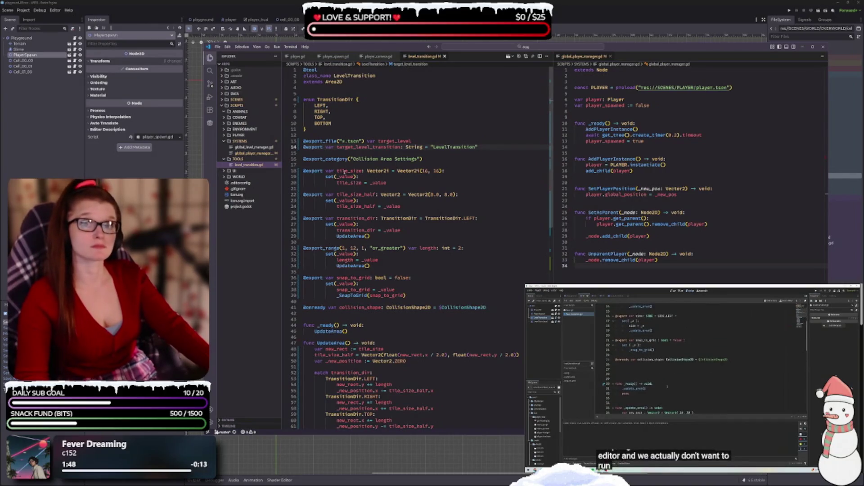
pyautogui.scroll(-3, 344, 191)
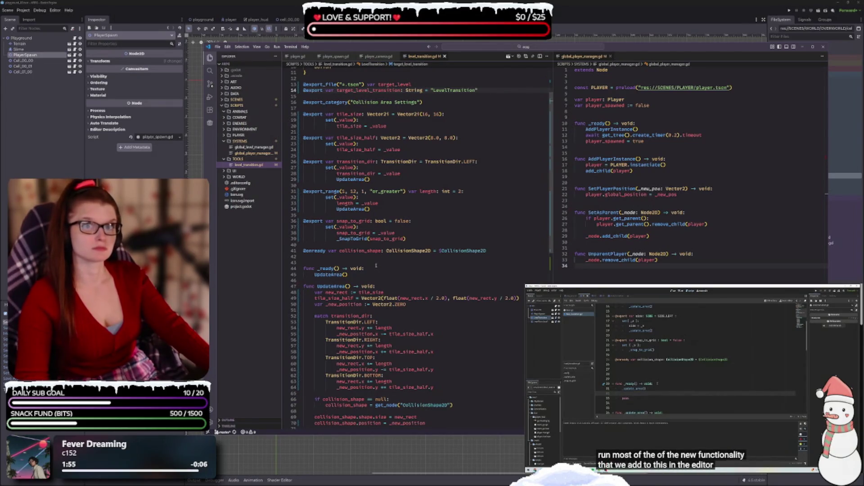
pyautogui.scroll(-2, 376, 266)
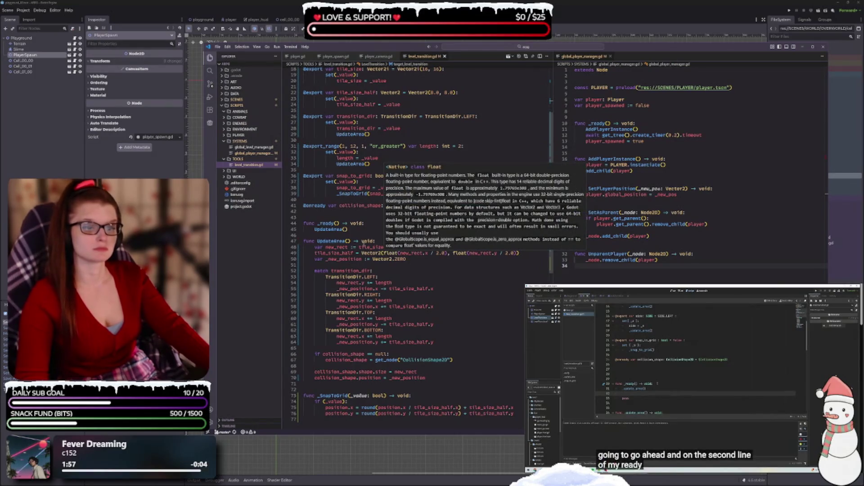
pyautogui.click(437, 227)
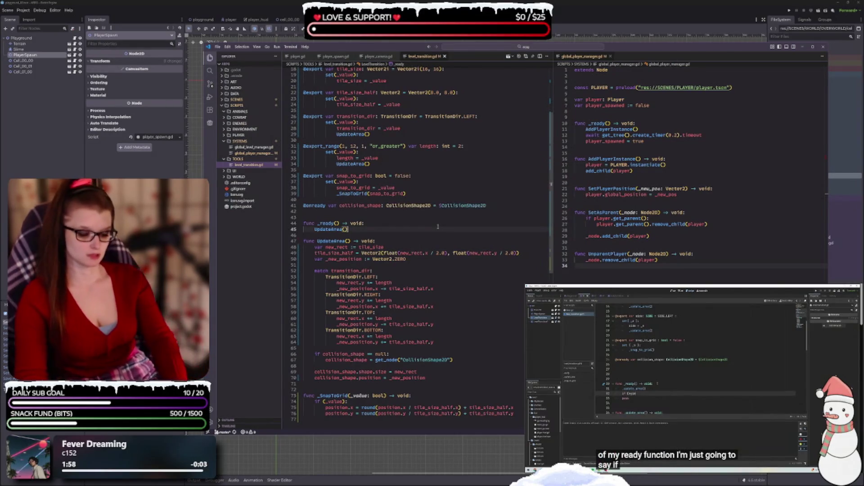
pyautogui.press('Return')
pyautogui.press('Return')
pyautogui.write('if E')
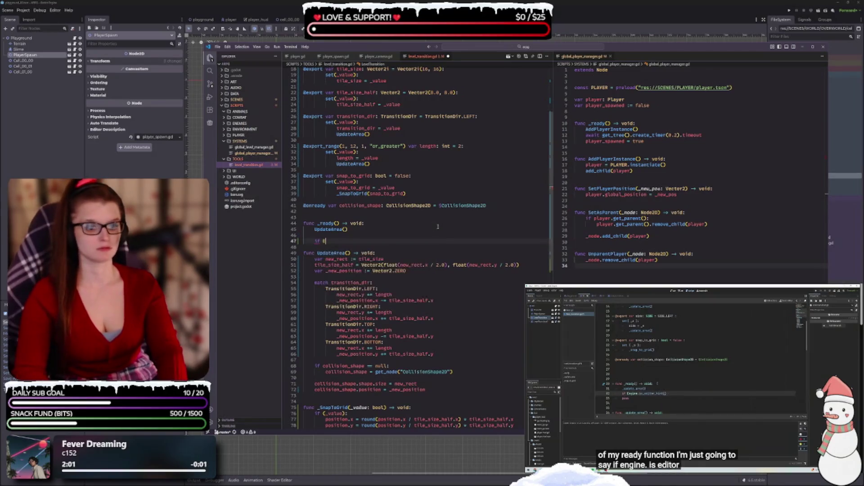
pyautogui.write('ngine')
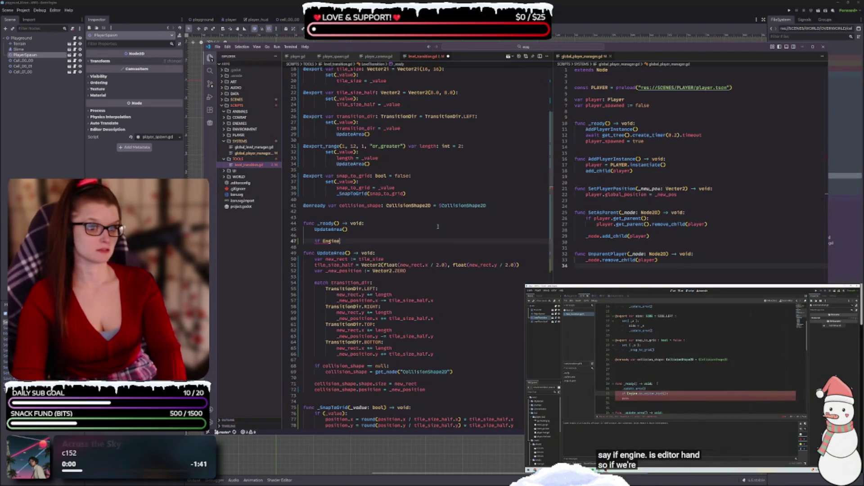
pyautogui.write('.is')
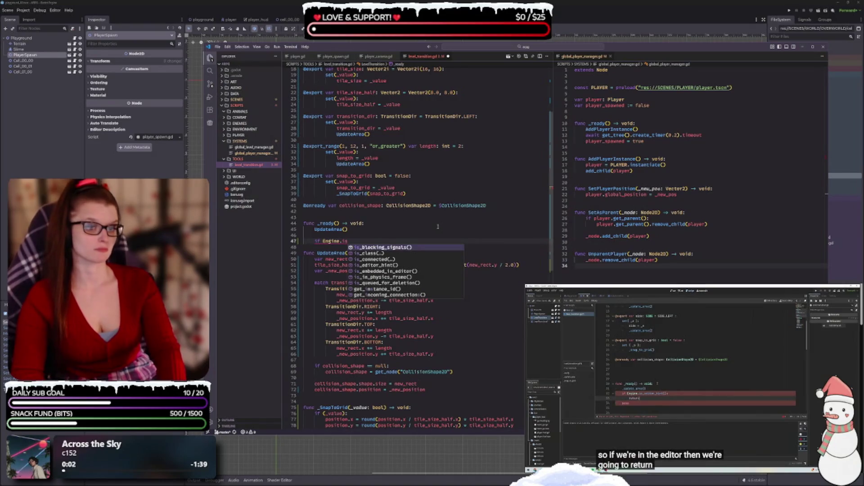
pyautogui.write('_e')
pyautogui.press('Return')
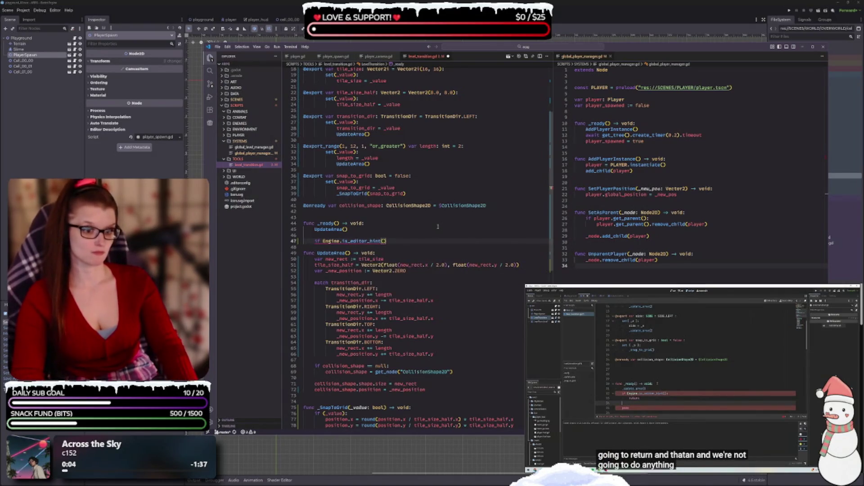
pyautogui.write(':')
pyautogui.press('Return')
pyautogui.write('return')
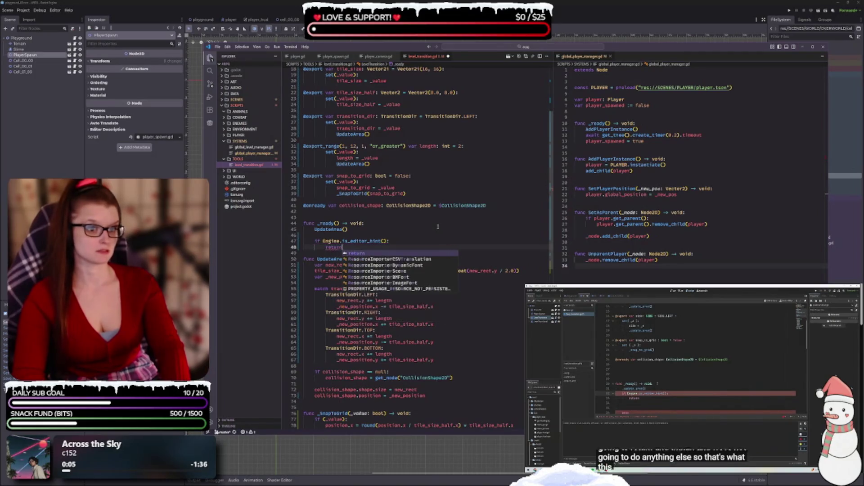
pyautogui.hotkey('ctrl', 's')
# Step: Add `monitoring = false` below the editor-hint return and save the script
pyautogui.scroll(-1, 412, 219)
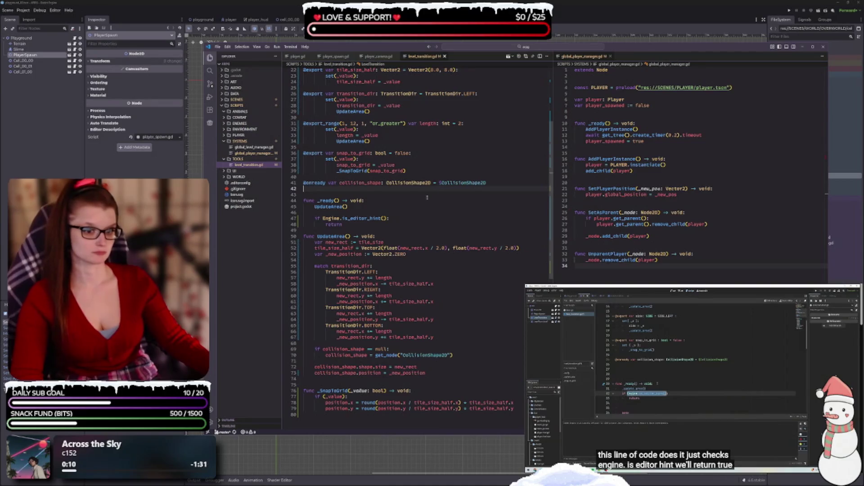
pyautogui.press('Return')
pyautogui.press('Return')
pyautogui.press('Return')
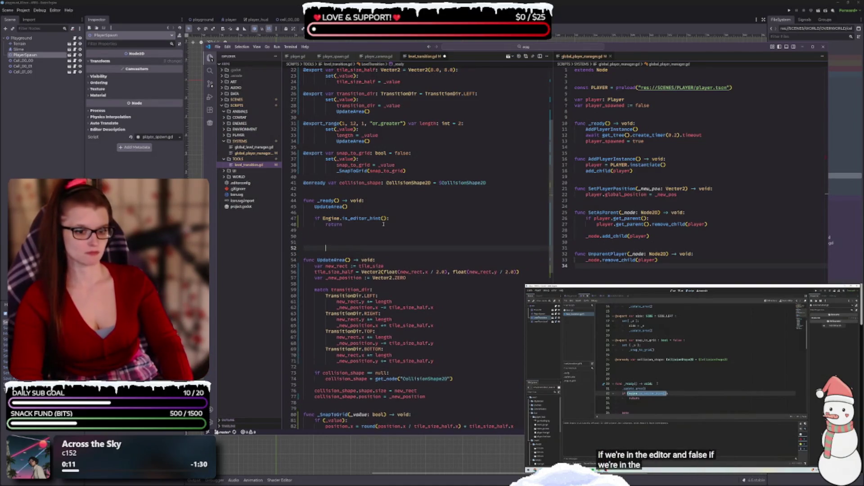
pyautogui.hotkey('ctrl', 'z')
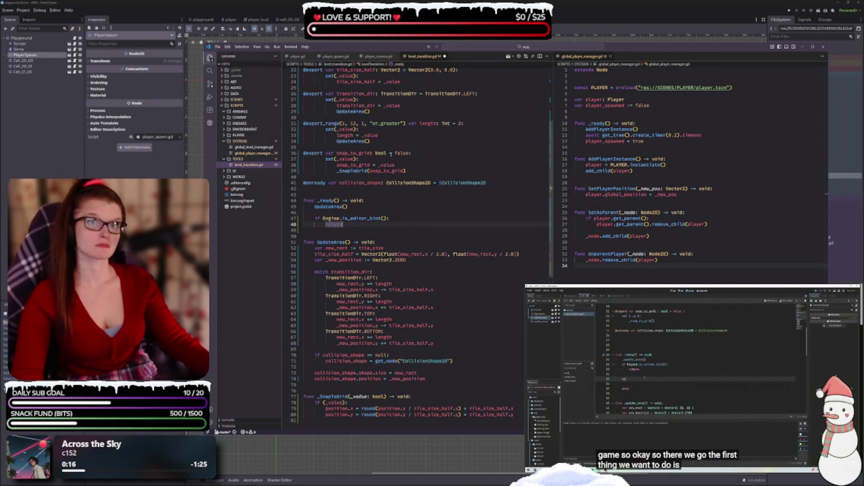
pyautogui.press('Return')
pyautogui.press('Return')
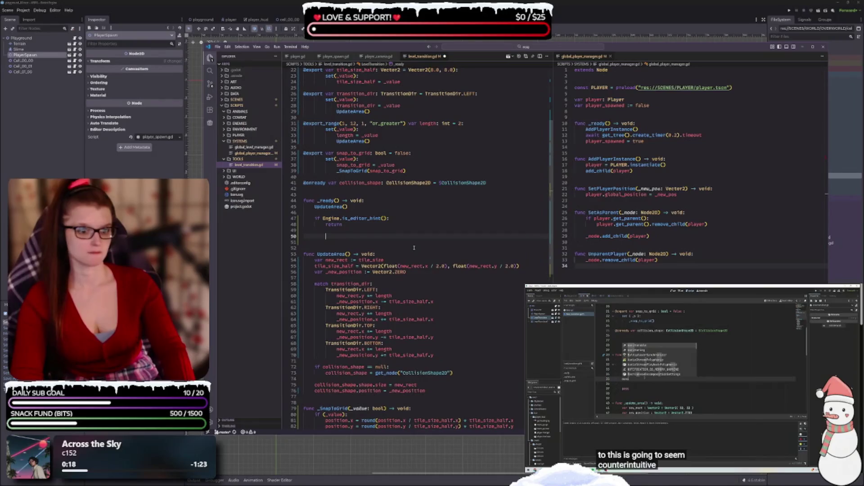
pyautogui.write('mon')
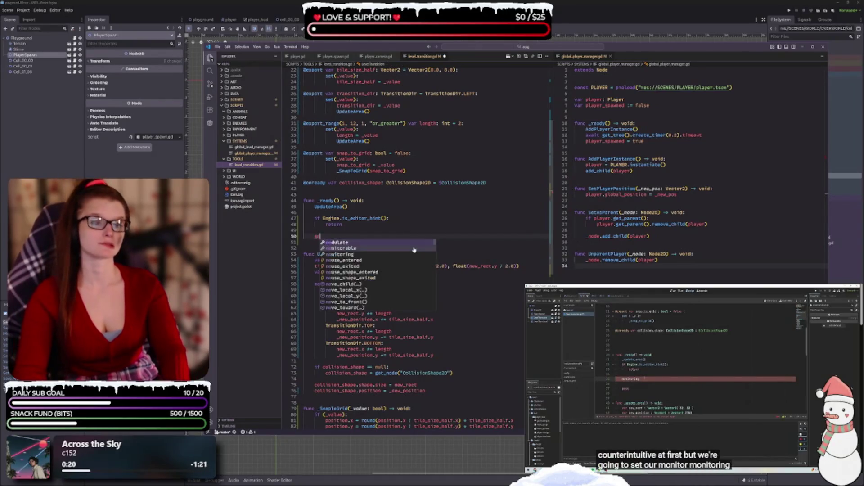
pyautogui.click(414, 248)
pyautogui.write('= ')
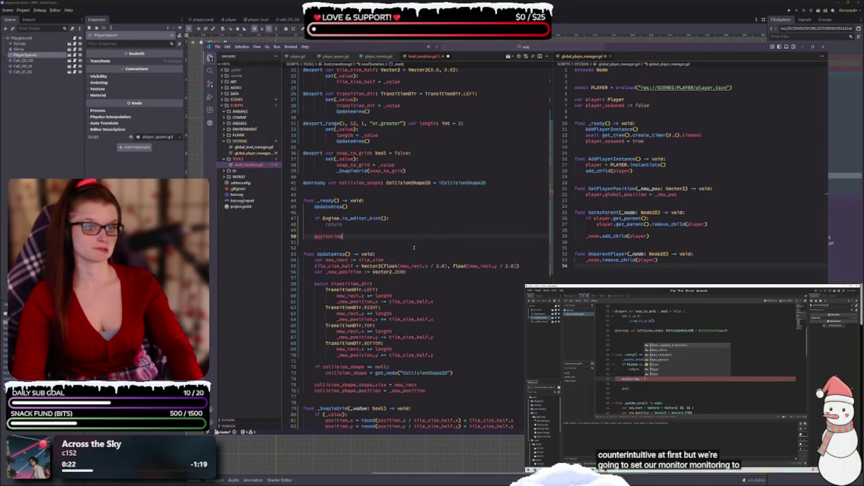
pyautogui.write('false')
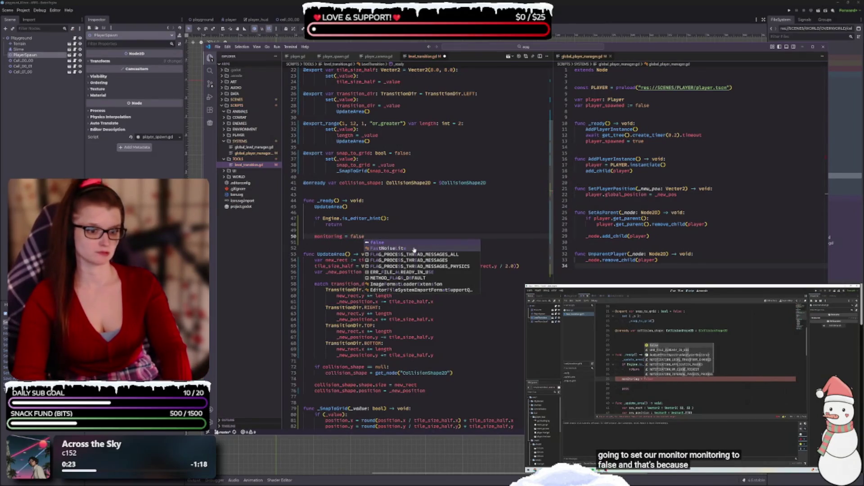
pyautogui.hotkey('ctrl', 's')
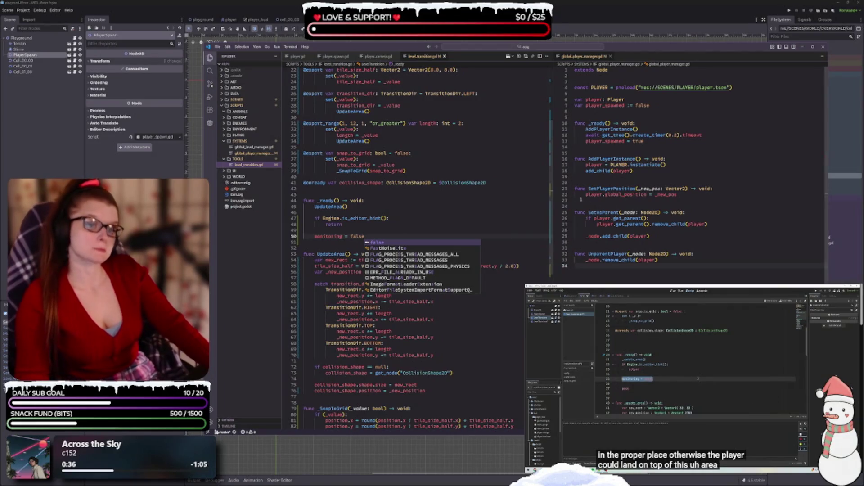
pyautogui.click(631, 58)
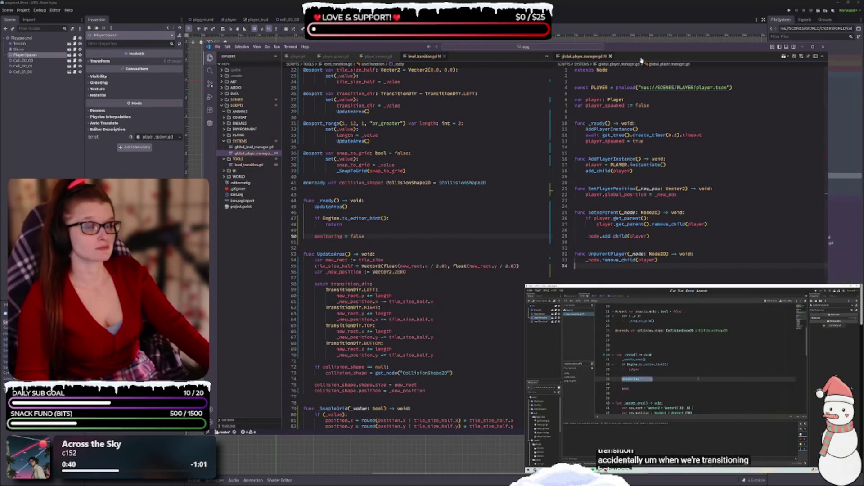
# Step: Resize and reposition the VS Code window beside the Godot map, with the Explorer sidebar hidden
pyautogui.moveTo(630, 48); pyautogui.dragTo(580, 26)
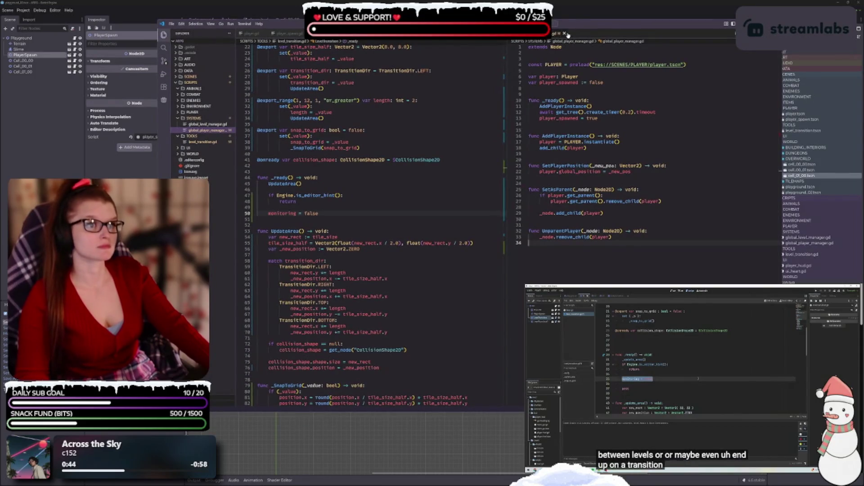
pyautogui.moveTo(736, 215)
pyautogui.mouseDown()
pyautogui.moveTo(502, 224)
pyautogui.moveTo(518, 223)
pyautogui.mouseUp()
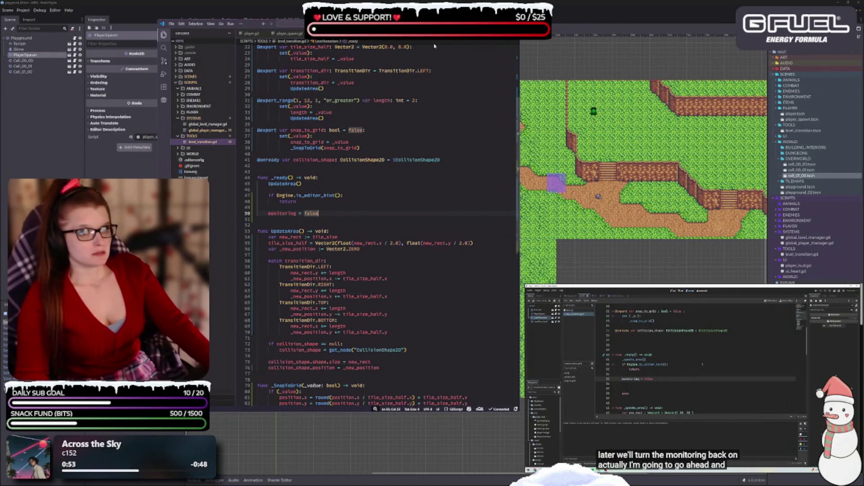
pyautogui.click(165, 34)
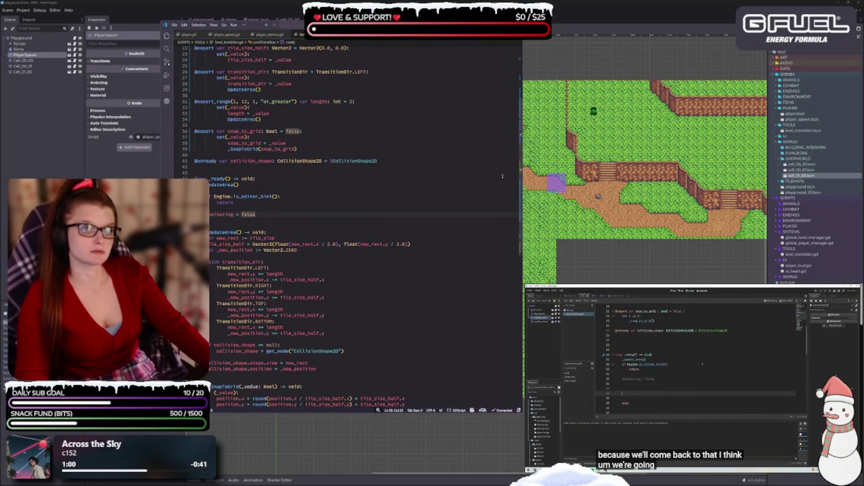
pyautogui.moveTo(160, 172); pyautogui.dragTo(216, 175)
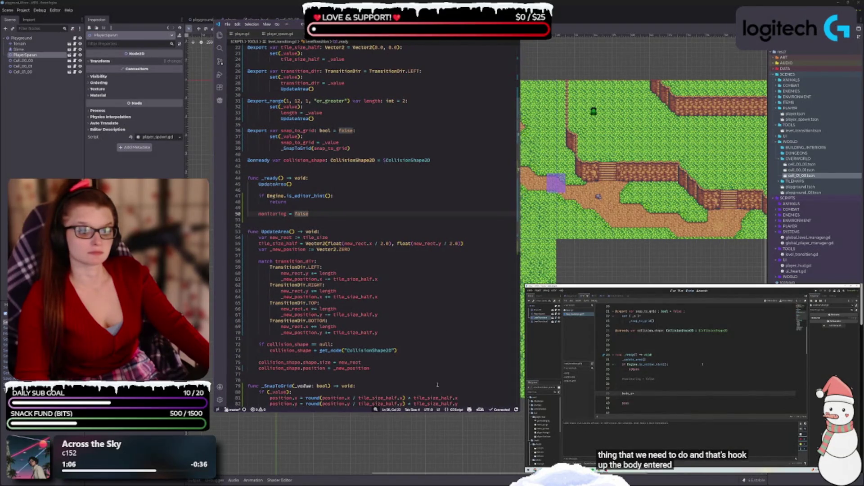
pyautogui.moveTo(432, 413); pyautogui.dragTo(432, 446)
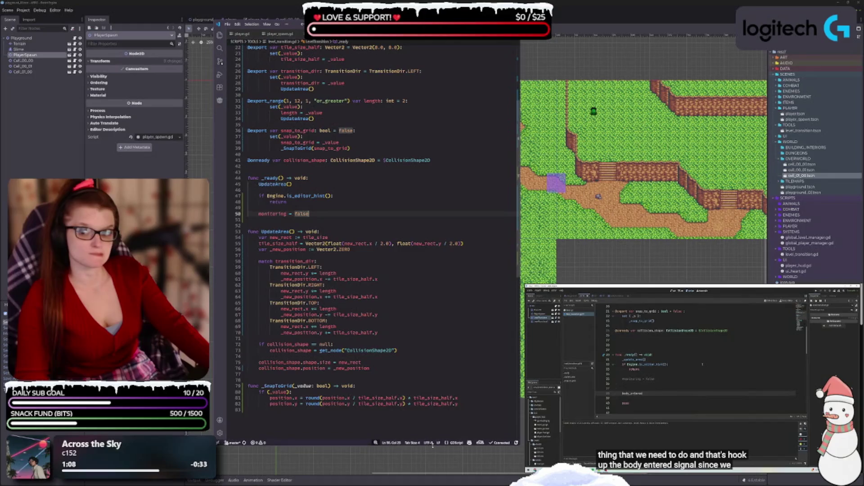
pyautogui.scroll(-2, 372, 124)
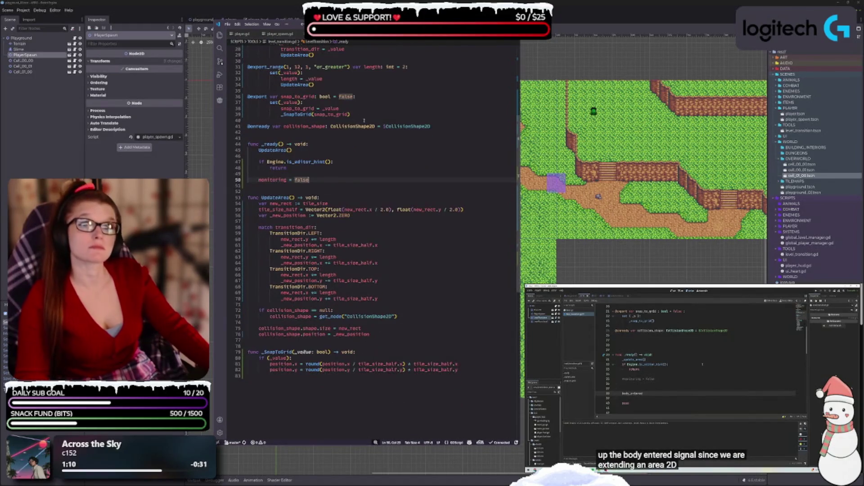
# Step: Add `body_entered.connect(_PlayerEntered)` on a new line after `monitoring = false`
pyautogui.click(330, 181)
pyautogui.press('Return')
pyautogui.press('Return')
pyautogui.write('body')
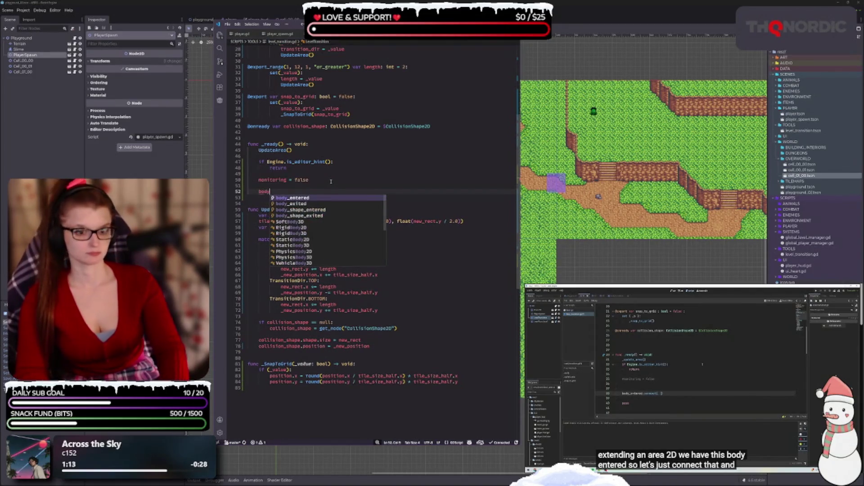
pyautogui.write('_entered.connect(')
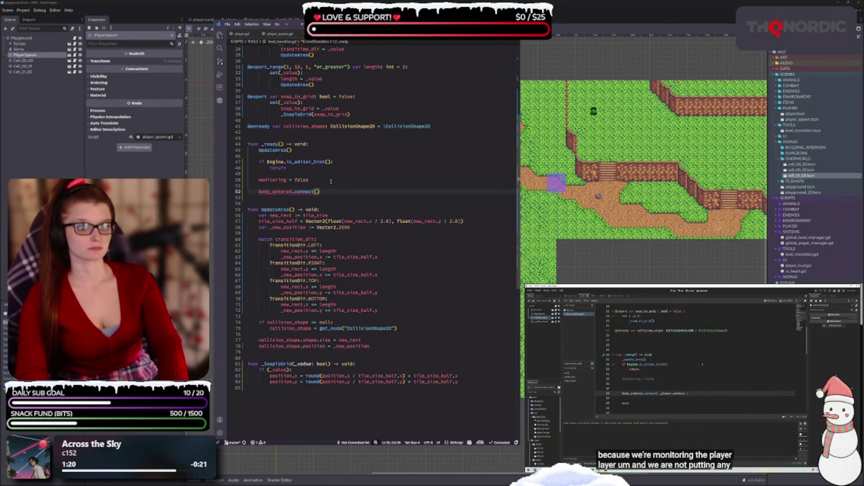
pyautogui.write('_player')
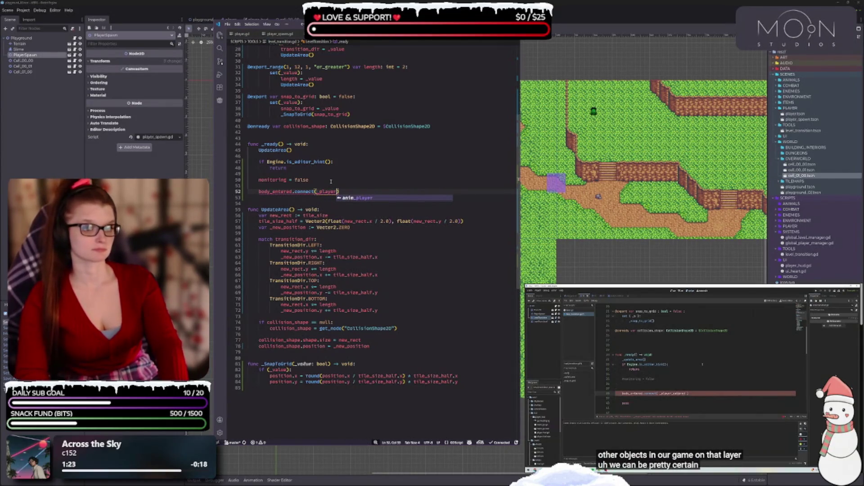
pyautogui.write('_en')
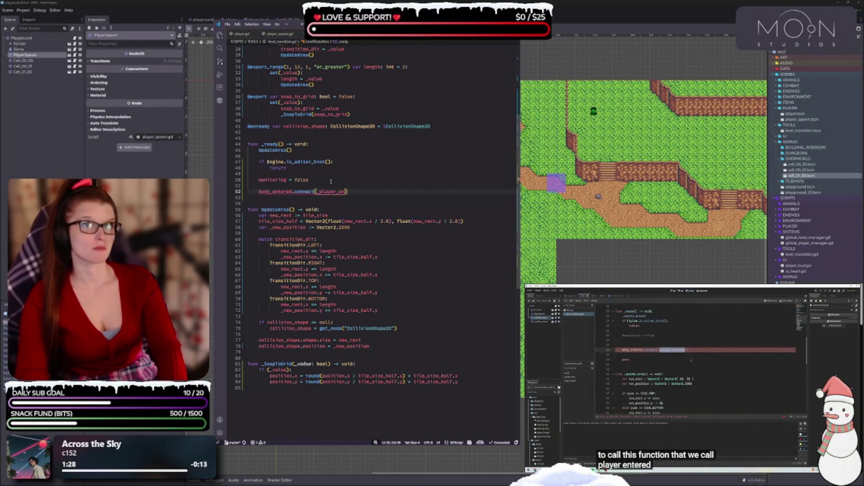
pyautogui.press('BackSpace')
pyautogui.press('BackSpace')
pyautogui.press('BackSpace')
pyautogui.press('BackSpace')
pyautogui.press('BackSpace')
pyautogui.press('BackSpace')
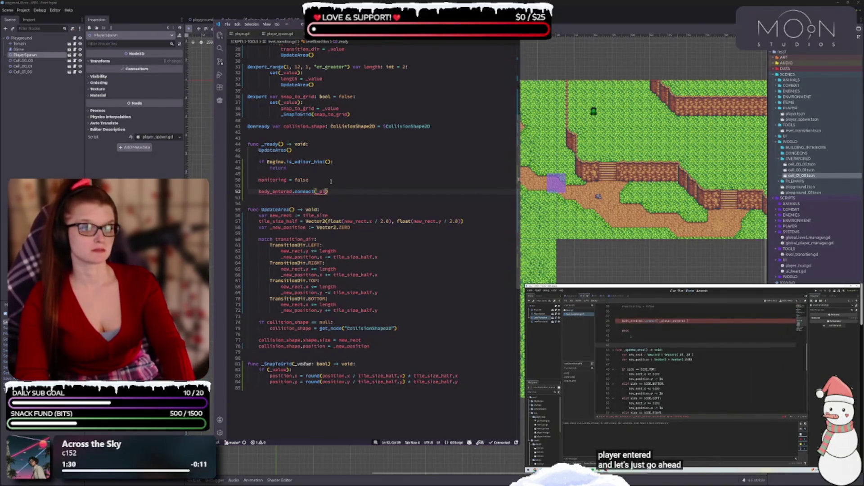
pyautogui.write('PlayerEntered')
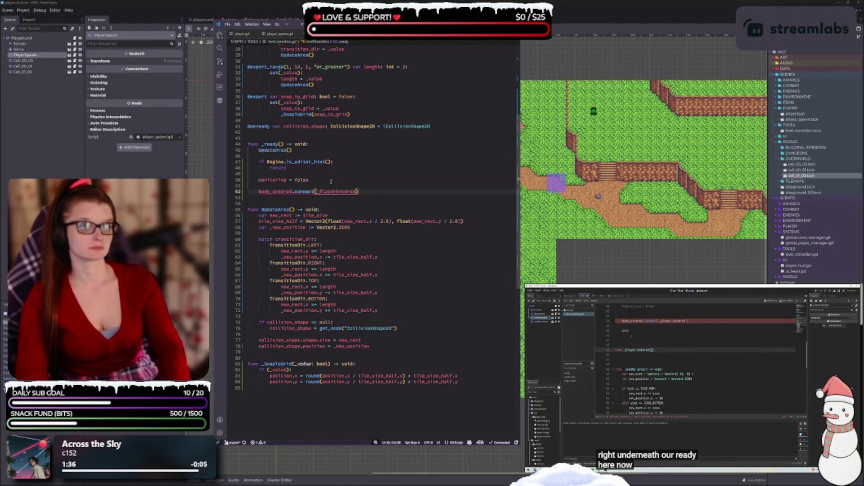
pyautogui.doubleClick(337, 192)
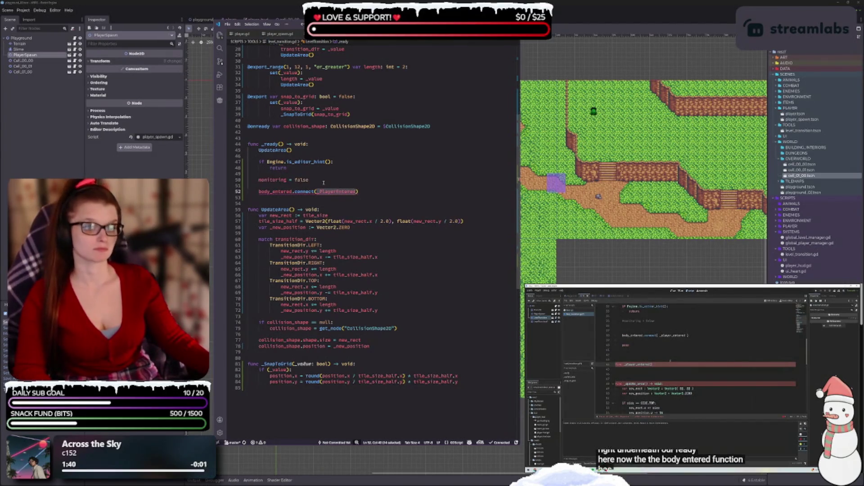
pyautogui.press('Return')
pyautogui.press('Return')
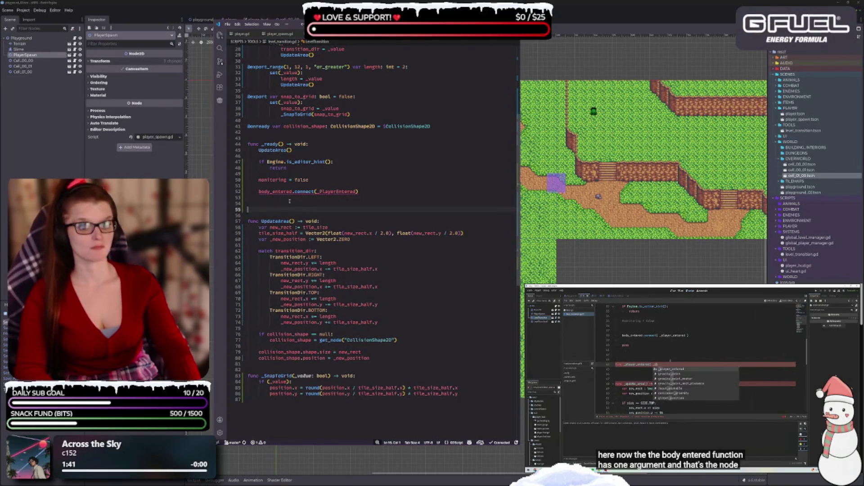
# Step: Write `func _PlayerEntered(_p: Node2D) -> void:` below _ready with `pass` as its body
pyautogui.write('func')
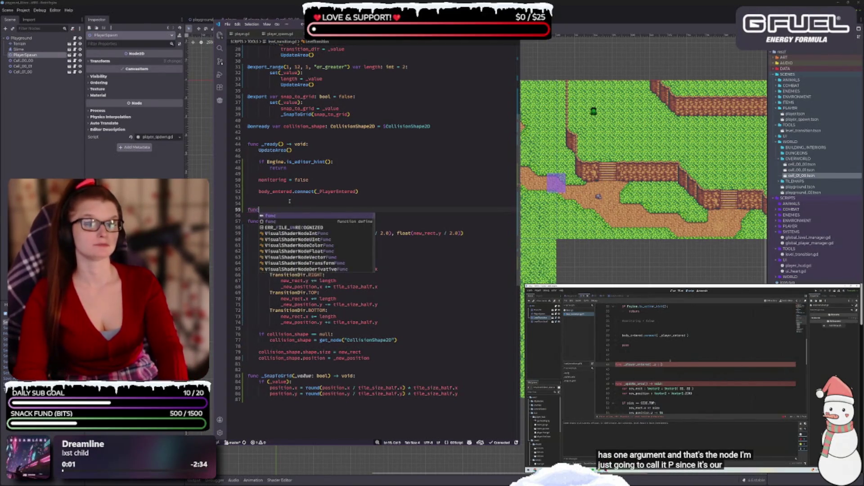
pyautogui.write(' _PlayerEntered')
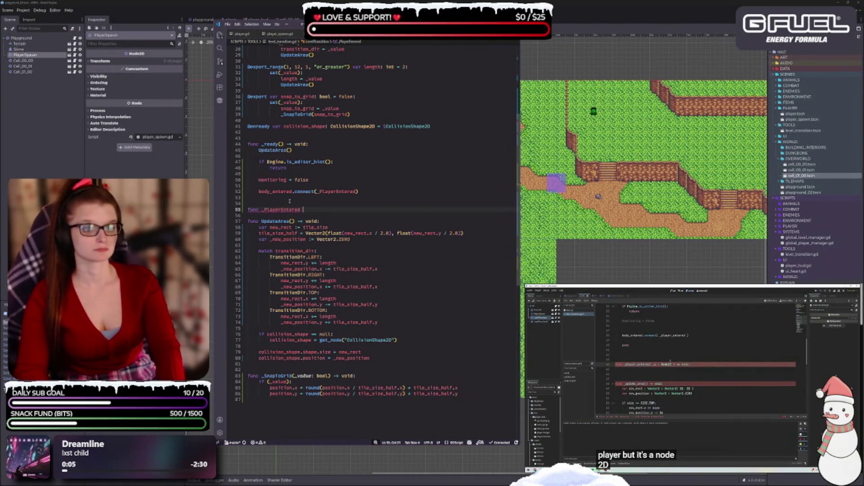
pyautogui.write('(_')
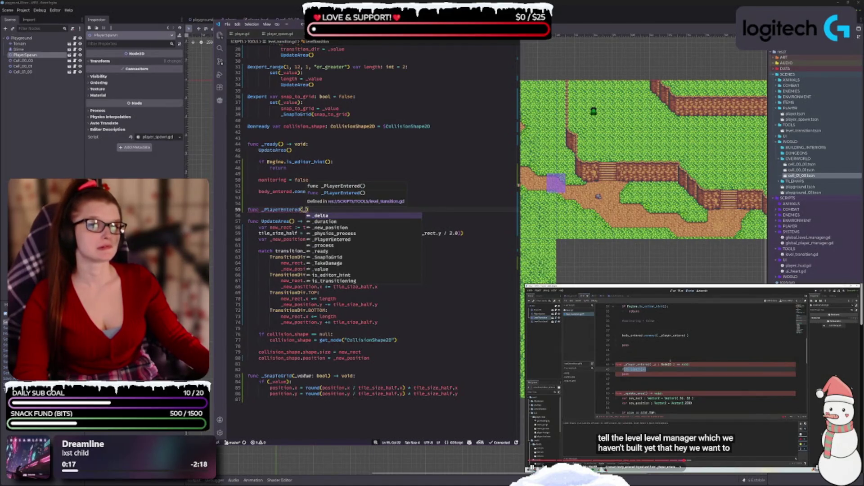
pyautogui.write('p')
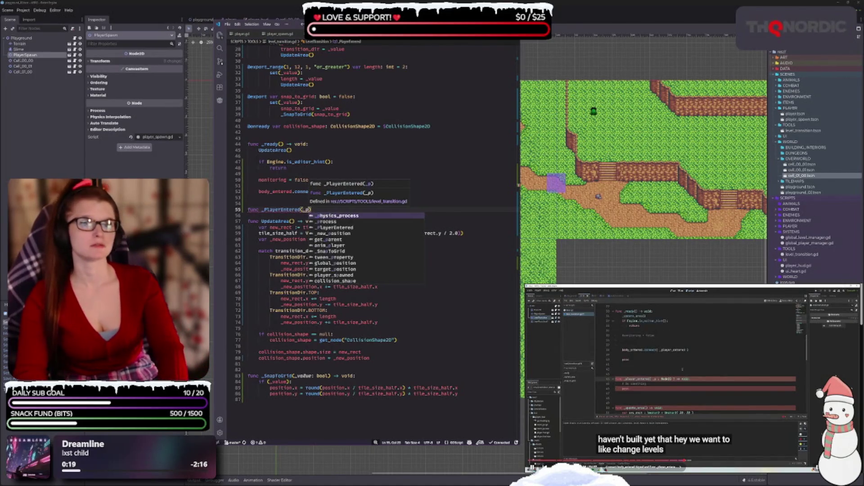
pyautogui.write(': N')
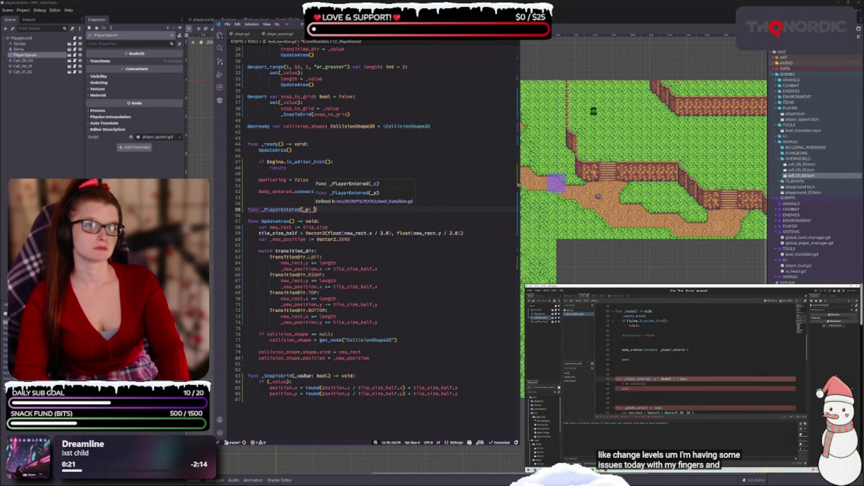
pyautogui.write('ode2D) -')
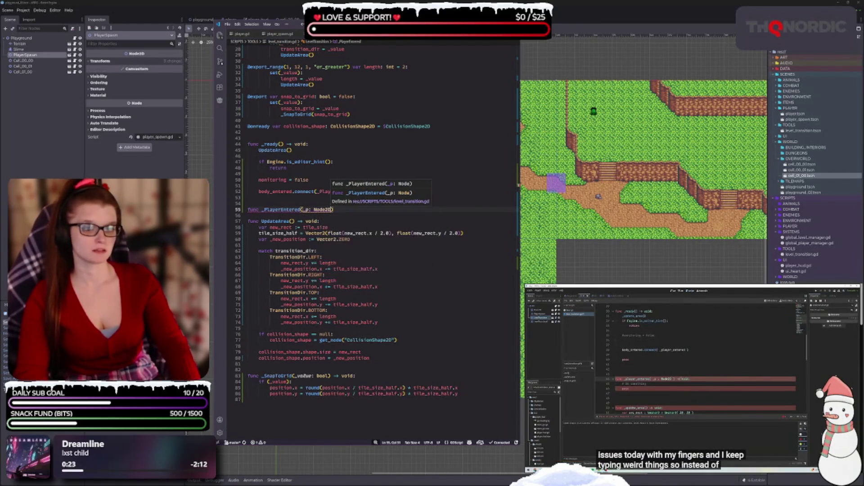
pyautogui.write('> void')
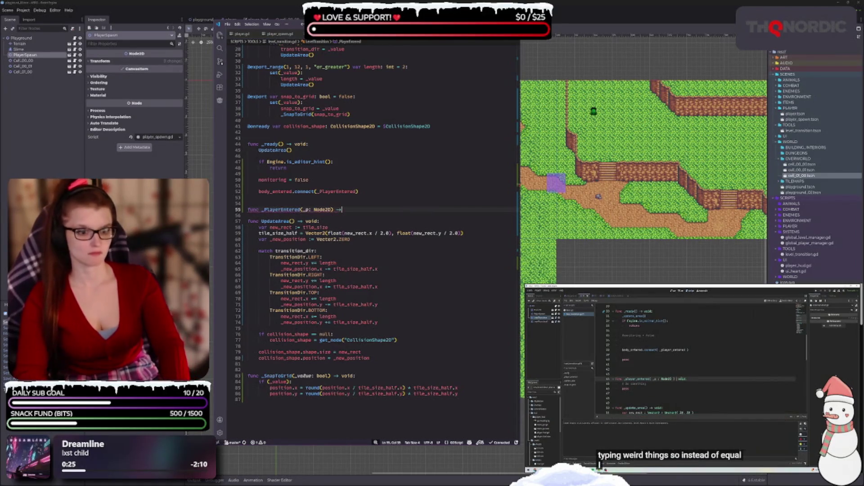
pyautogui.write(':')
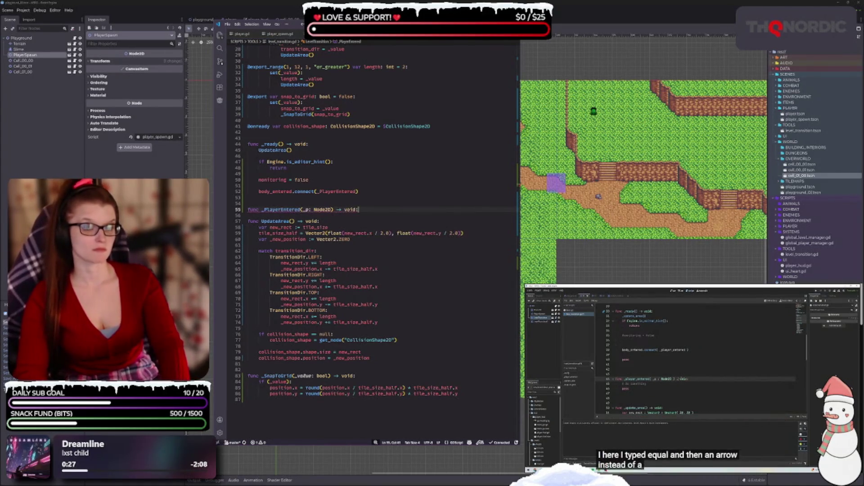
pyautogui.press('Return')
pyautogui.press('Return')
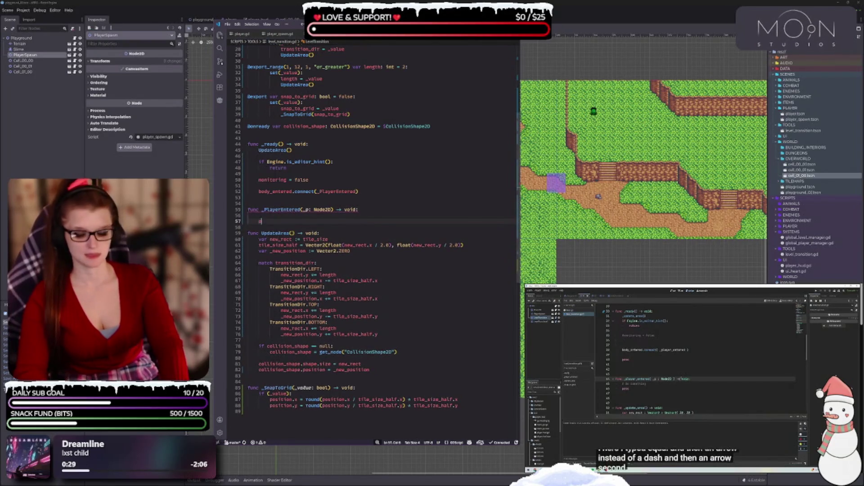
pyautogui.write('pass')
pyautogui.press('Up')
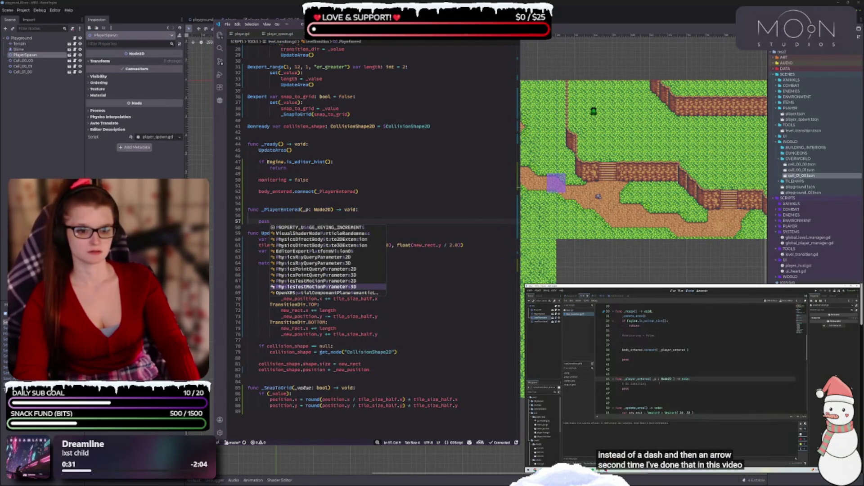
pyautogui.press('Escape')
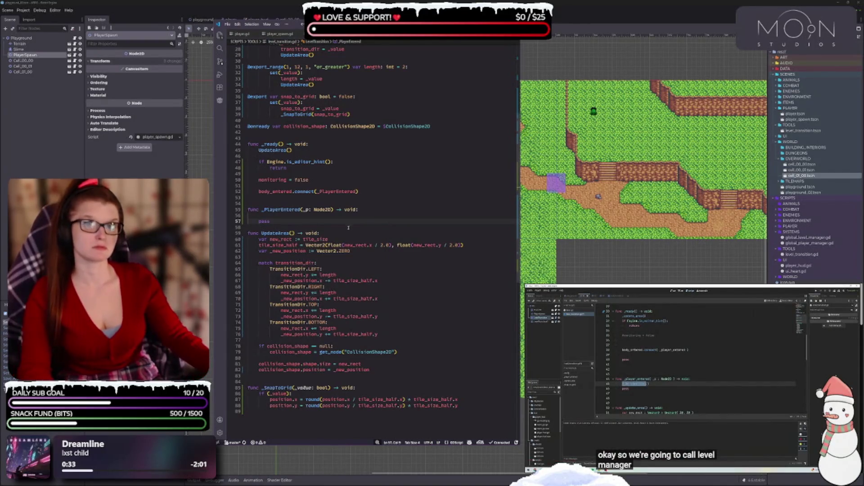
pyautogui.moveTo(674, 373)
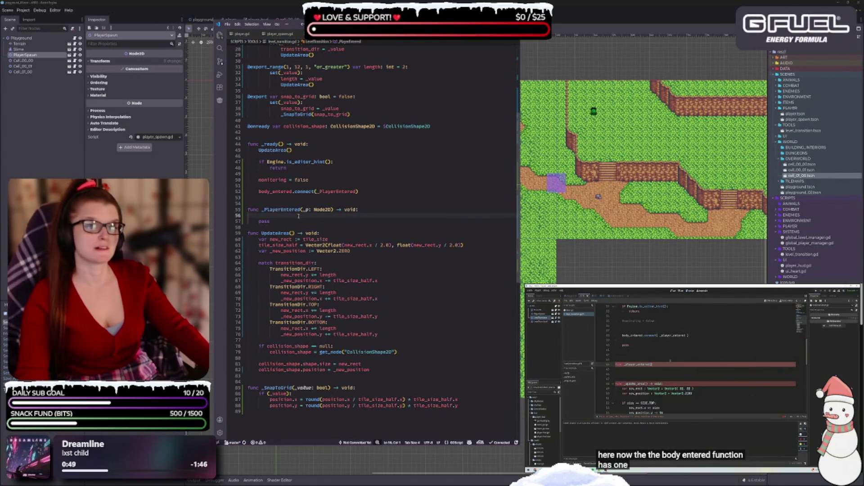
# Step: Rename the _PlayerEntered parameter from _p to _player
pyautogui.press('Tab')
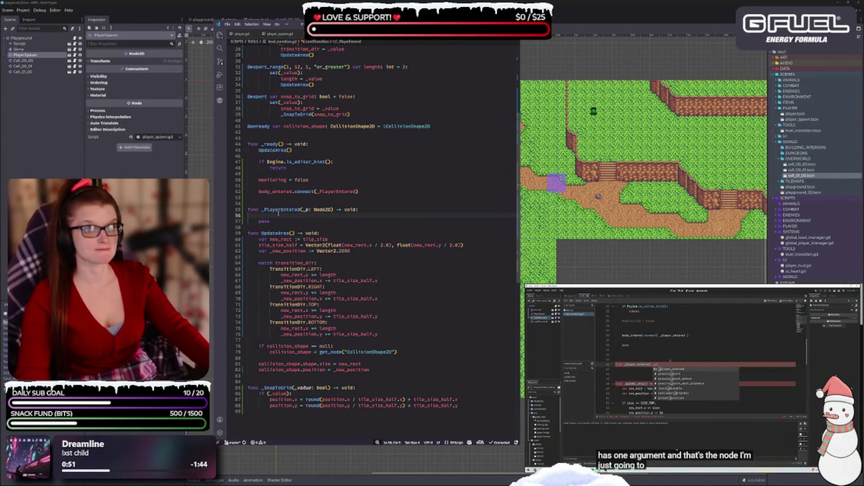
pyautogui.click(307, 210)
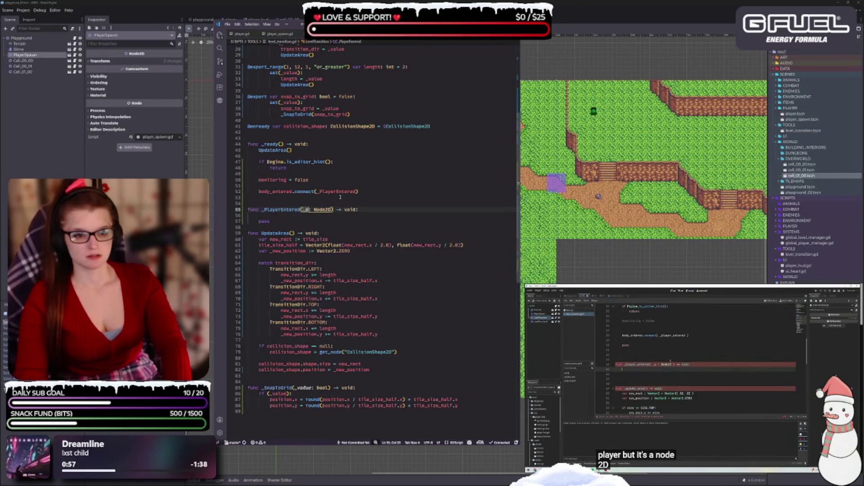
pyautogui.write('layer')
pyautogui.click(303, 198)
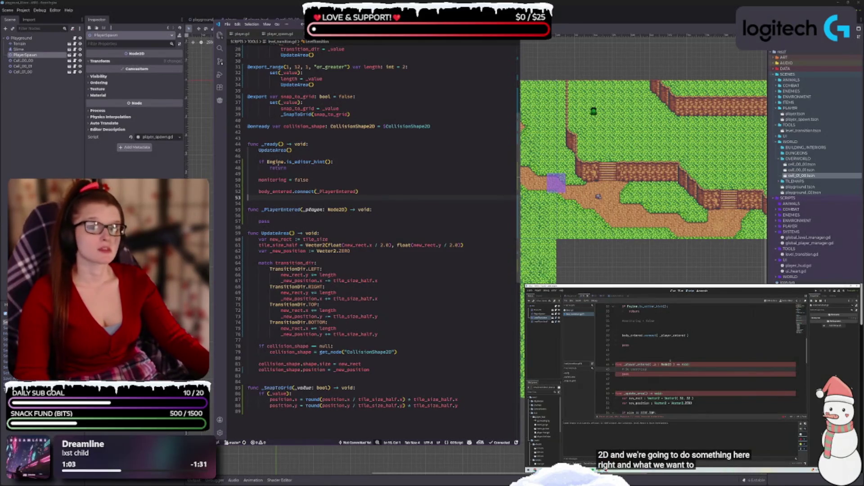
pyautogui.click(324, 209)
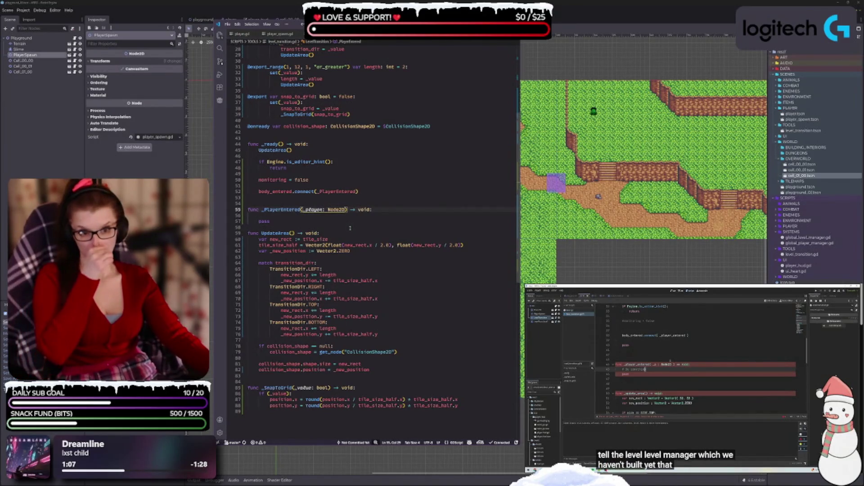
# Step: Add a commented-out LevelManager placeholder line above pass in _PlayerEntered
pyautogui.click(288, 216)
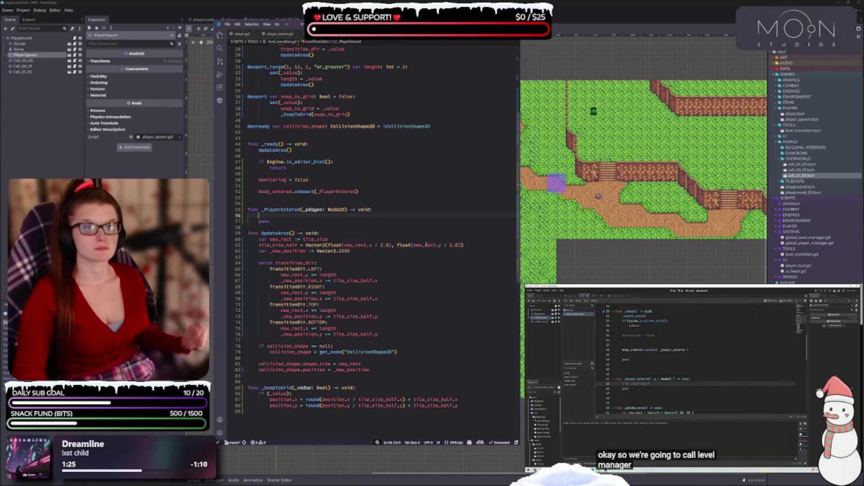
pyautogui.write('Le')
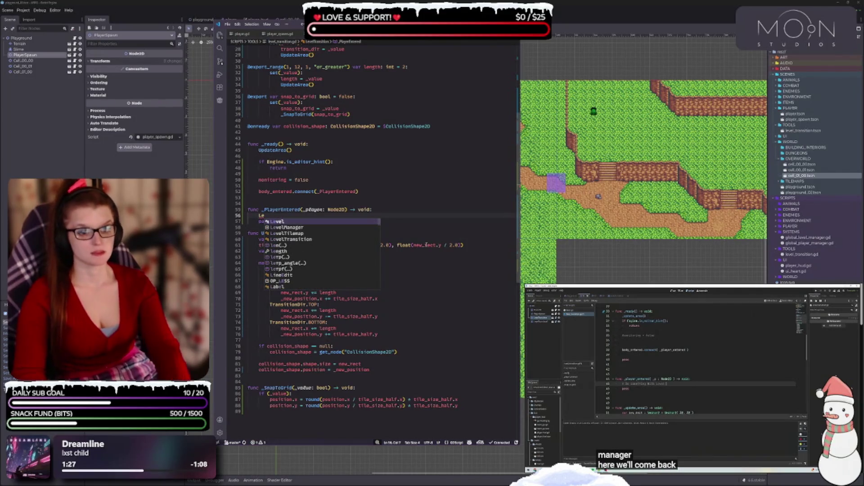
pyautogui.press('Return')
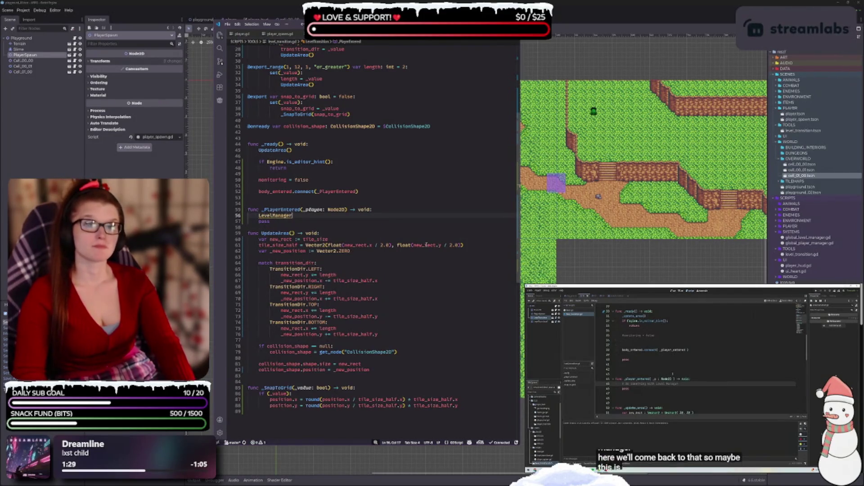
pyautogui.hotkey('ctrl', 'k')
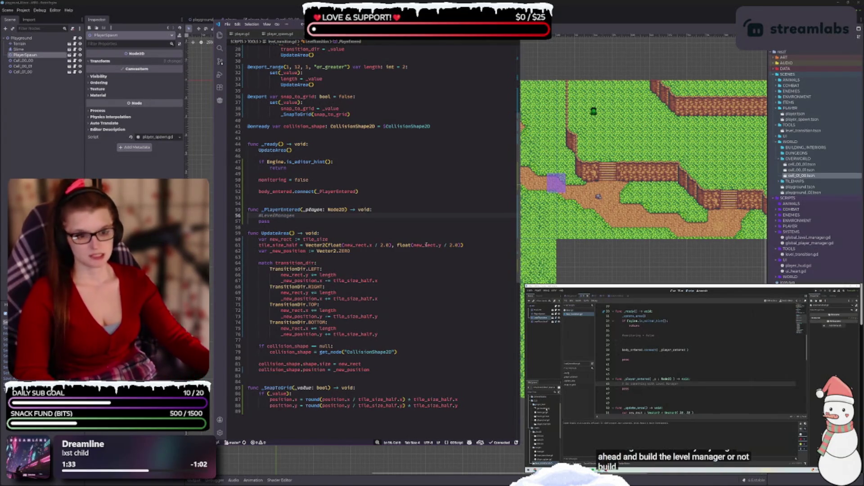
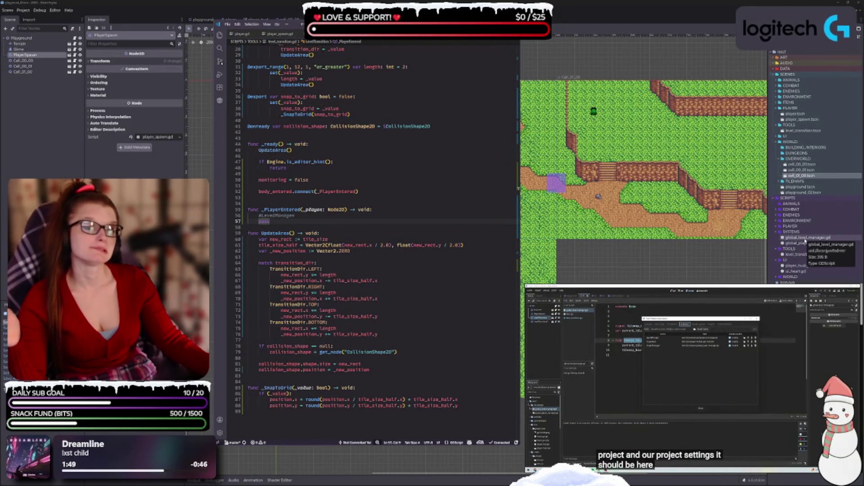
# Step: Open global_level_manager.gd in Visual Studio Code and zoom the code text in two steps
pyautogui.click(805, 238)
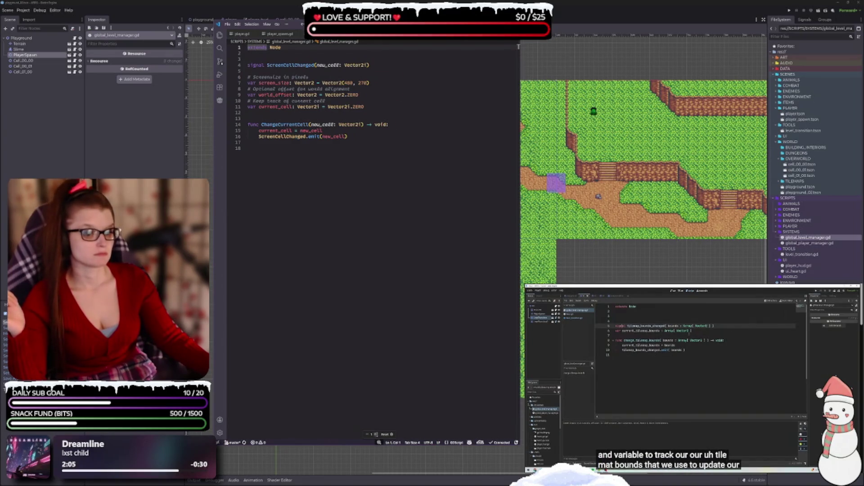
pyautogui.click(376, 434)
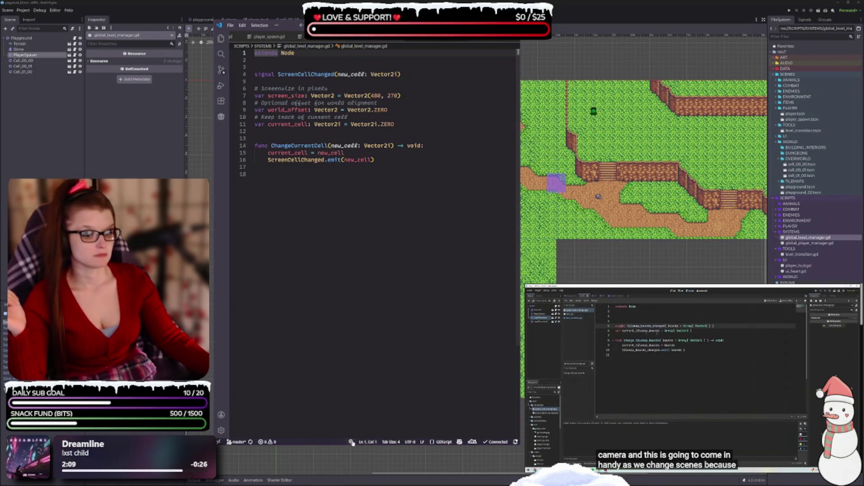
pyautogui.moveTo(351, 440)
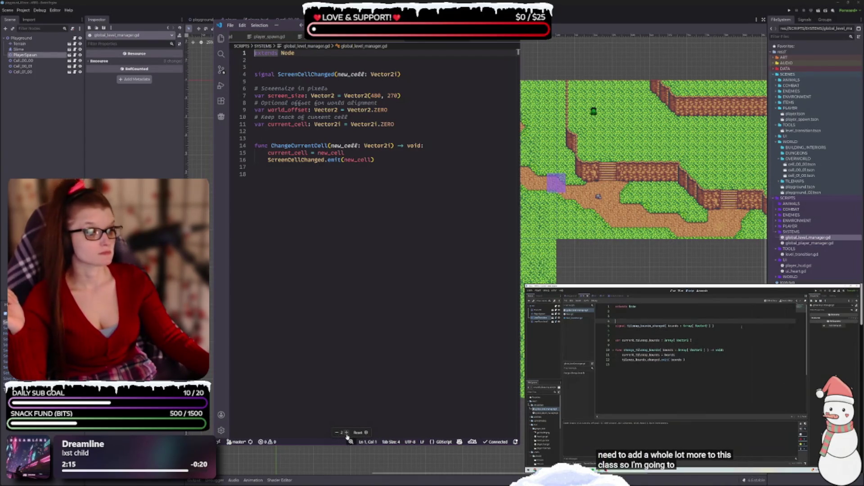
pyautogui.click(346, 432)
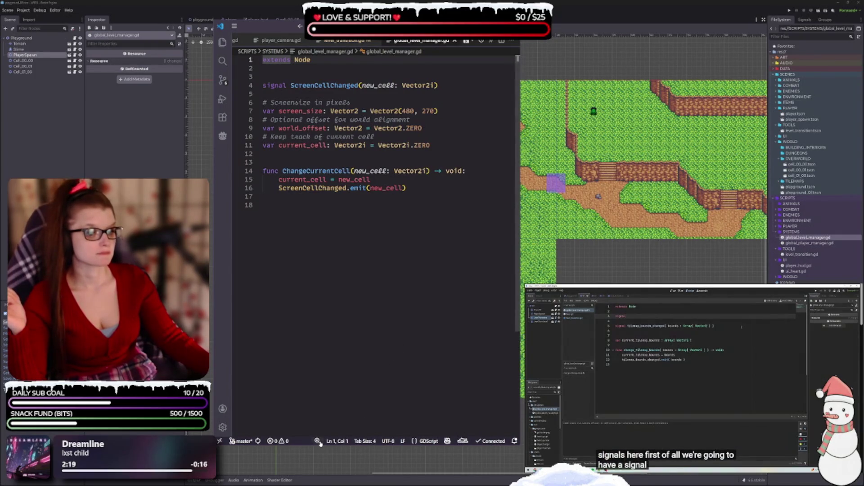
# Step: Add 'signal LevelLoadStarted' and 'signal LevelLoaded' lines just below extends Node
pyautogui.click(354, 297)
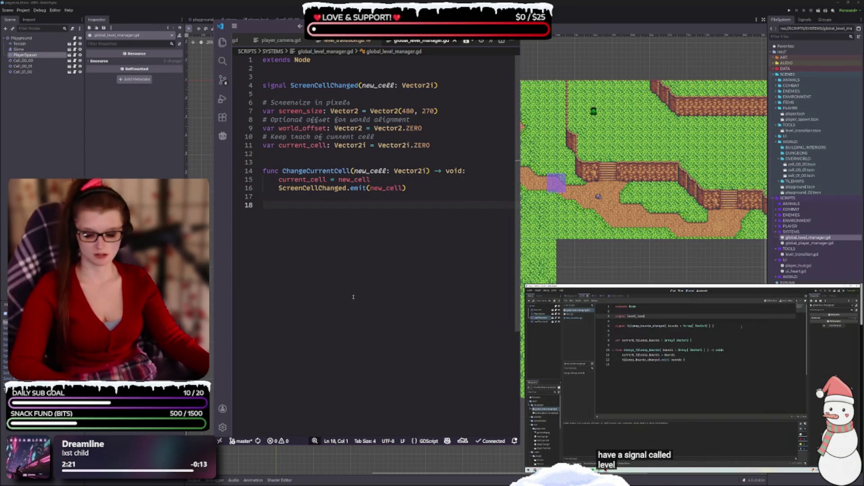
pyautogui.scroll(-2, 443, 266)
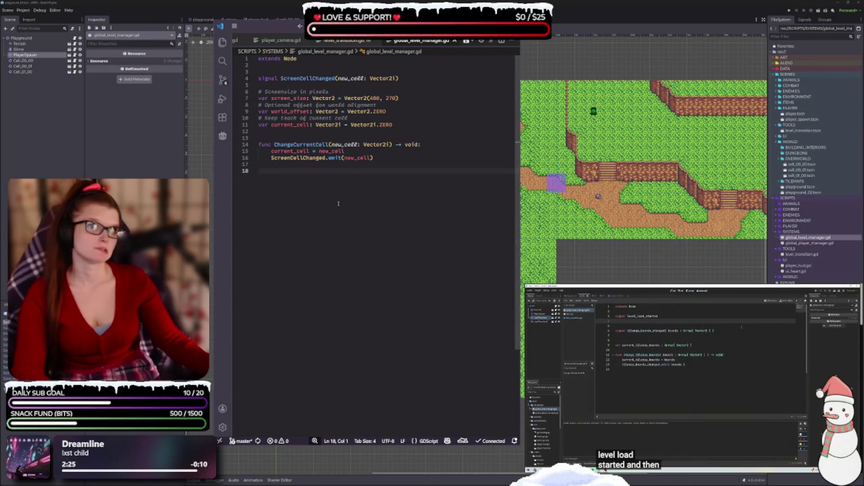
pyautogui.click(300, 67)
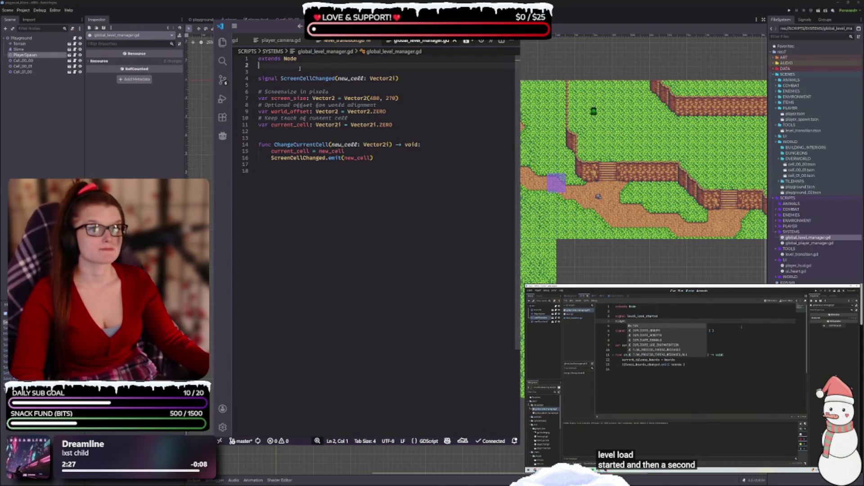
pyautogui.press('Down')
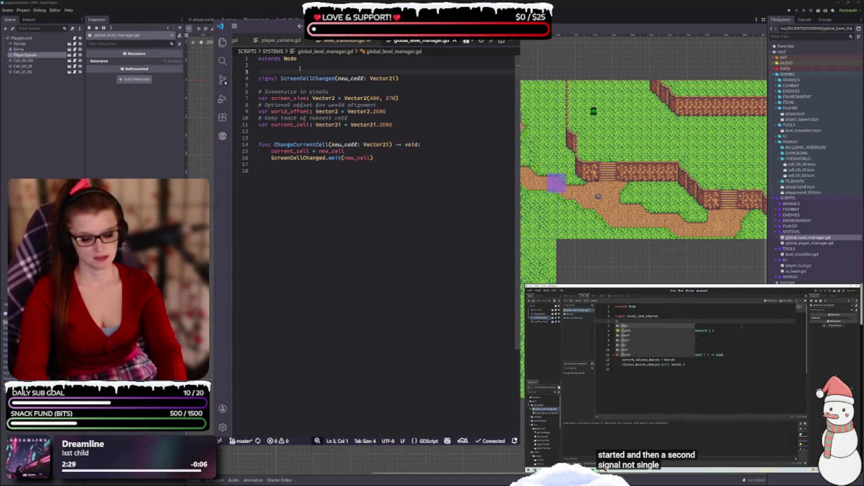
pyautogui.write('signal')
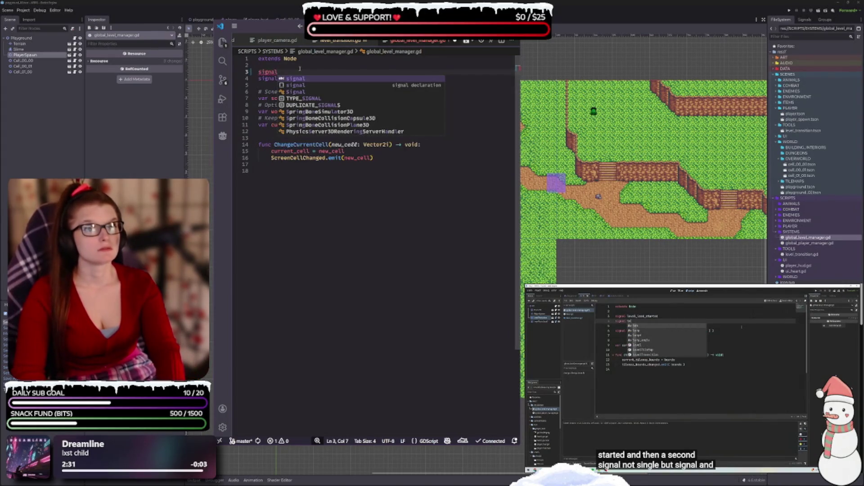
pyautogui.write(' level')
pyautogui.press('BackSpace')
pyautogui.press('BackSpace')
pyautogui.press('BackSpace')
pyautogui.write('LevelLoadStarted')
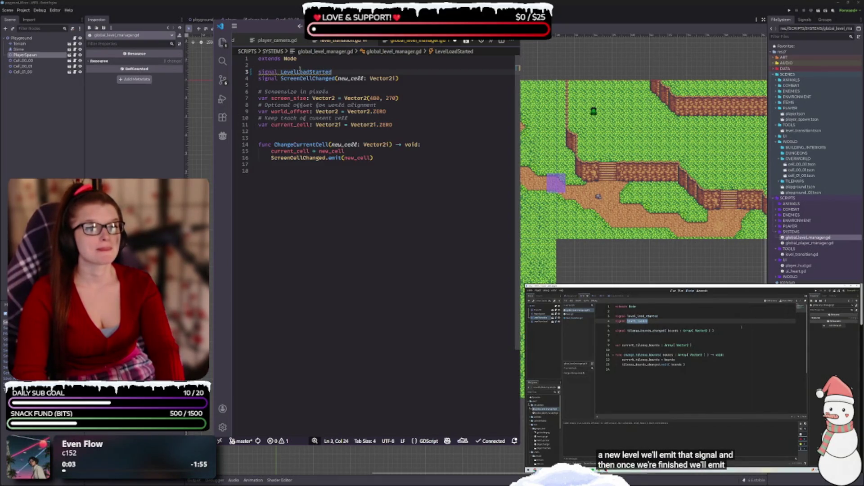
pyautogui.press('Return')
pyautogui.write('signal')
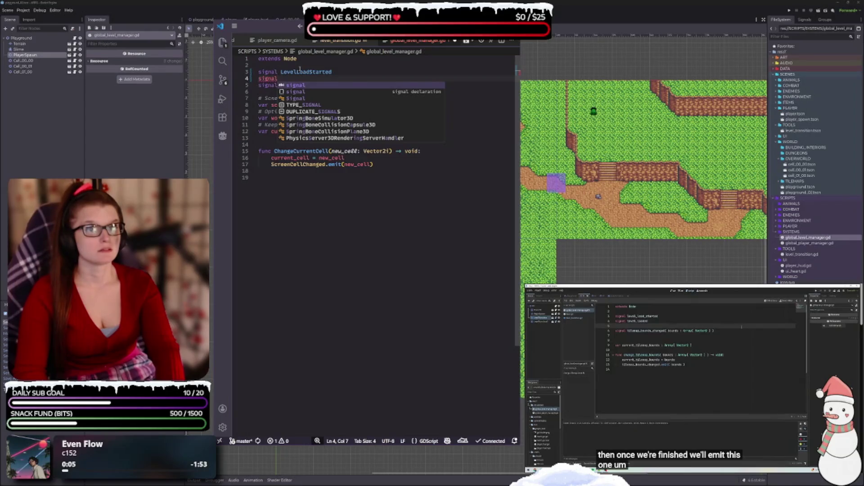
pyautogui.write(' LevelLoaded')
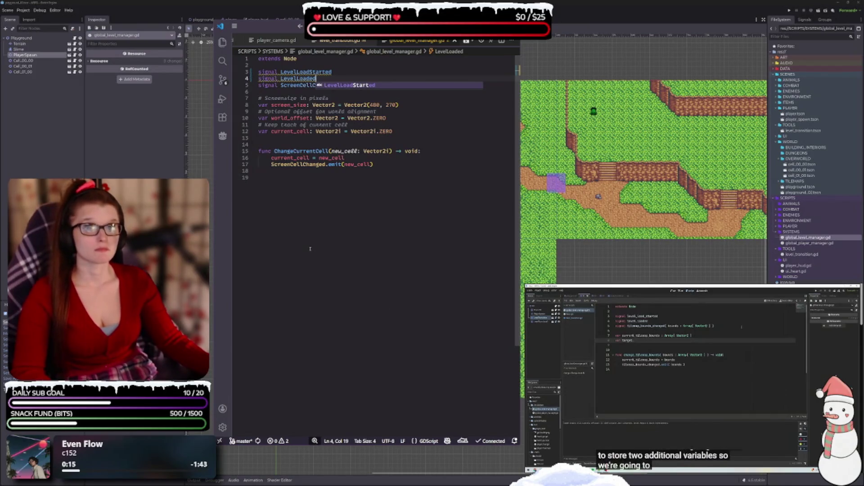
# Step: Begin a 'var target_' line after current_cell, then switch to level_transition.gd
pyautogui.click(316, 136)
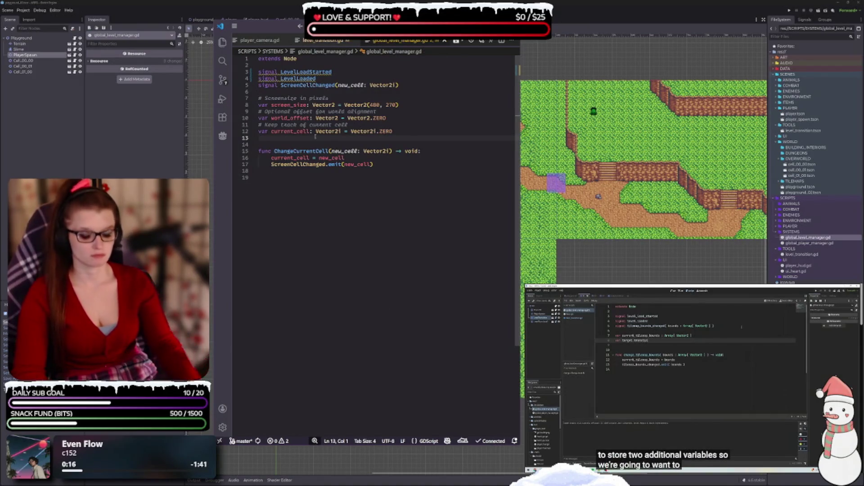
pyautogui.press('Return')
pyautogui.write('var')
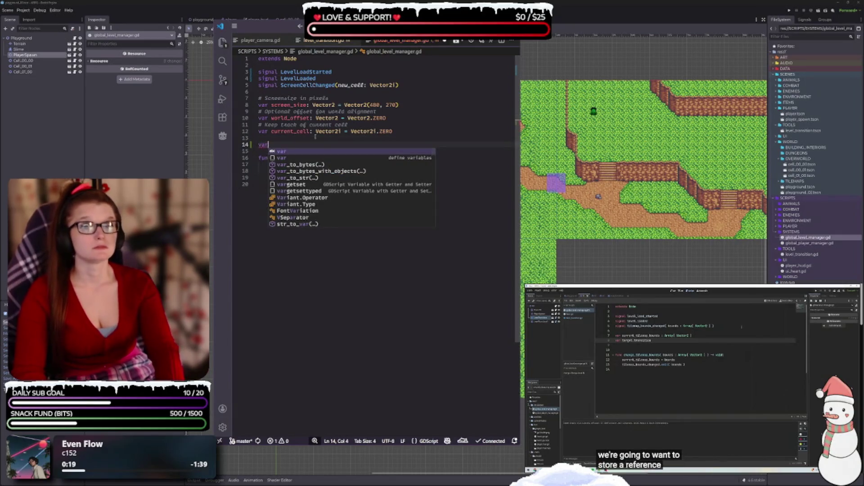
pyautogui.write(' tar')
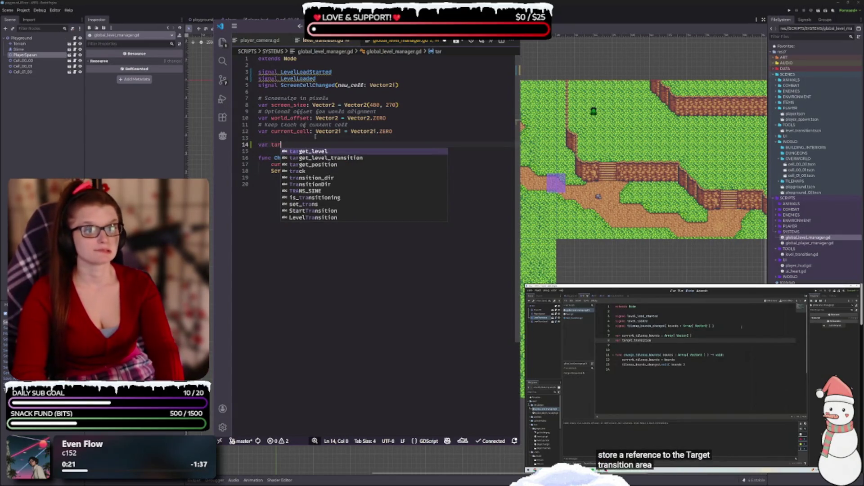
pyautogui.write('get')
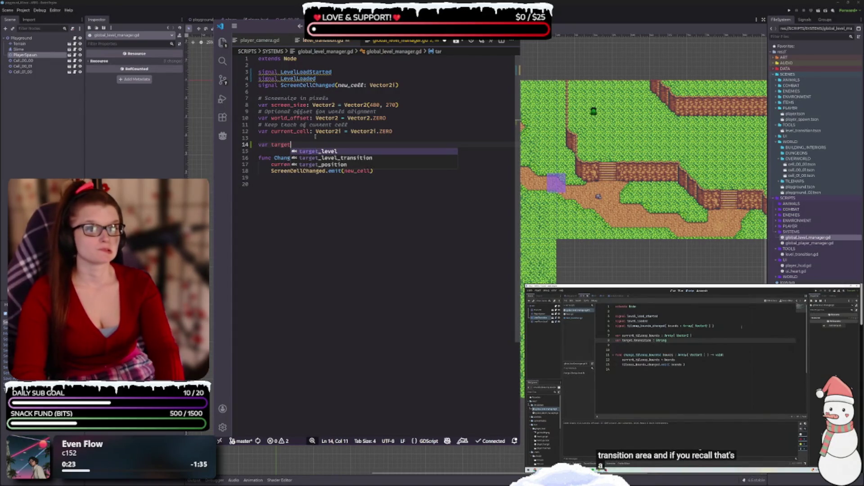
pyautogui.press('BackSpace')
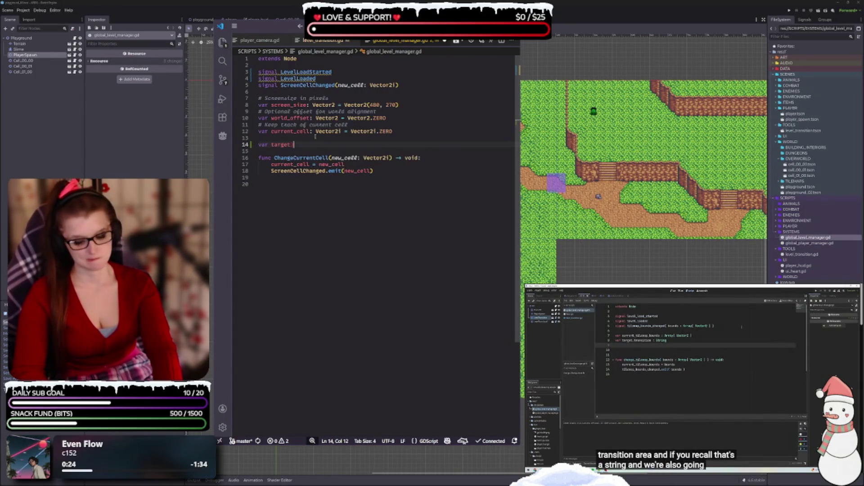
pyautogui.write('_')
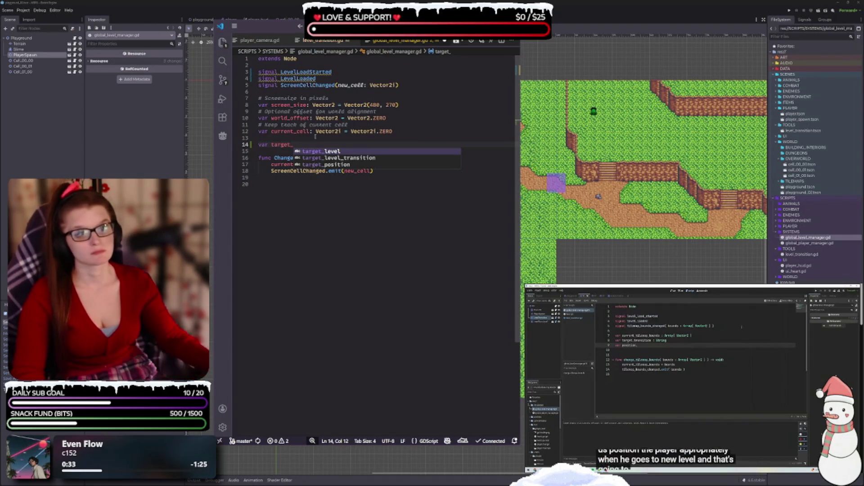
pyautogui.press('Escape')
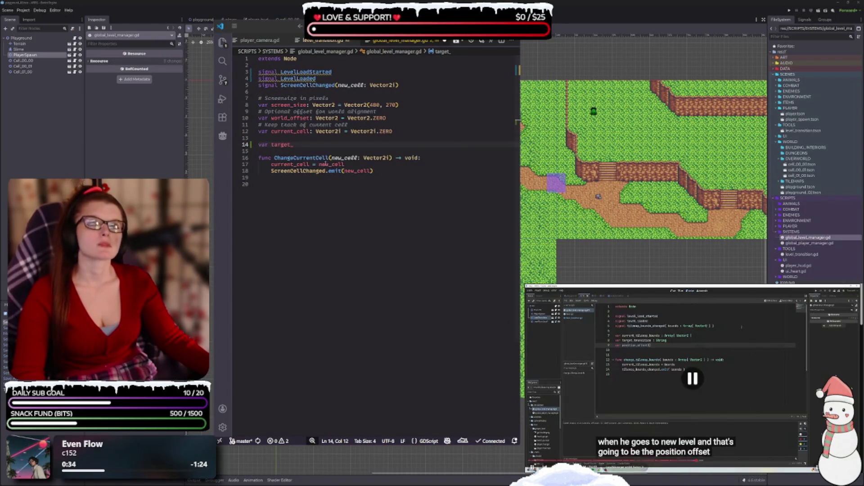
pyautogui.click(310, 144)
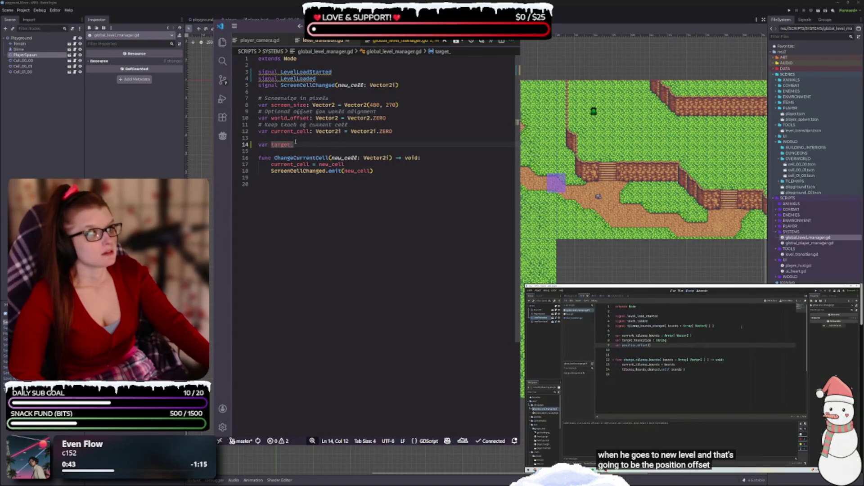
pyautogui.hotkey('ctrl', 'Tab')
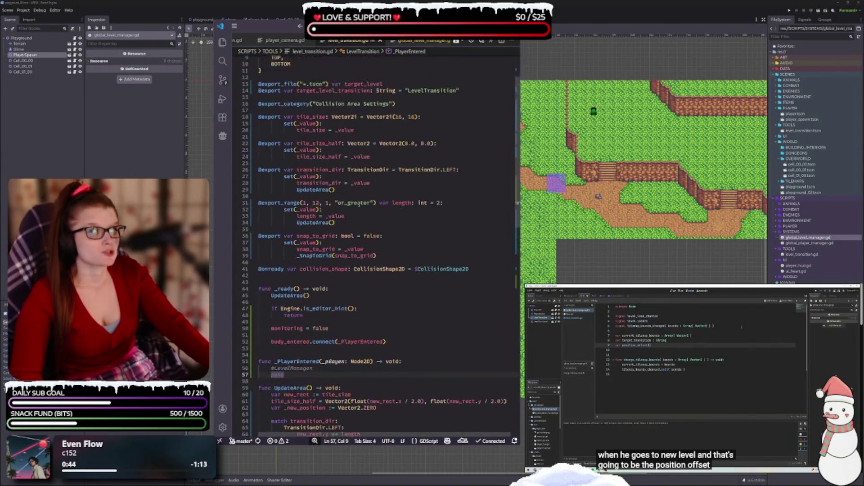
# Step: Scroll through level_transition.gd's variable names, then return to global_level_manager.gd
pyautogui.scroll(3, 375, 247)
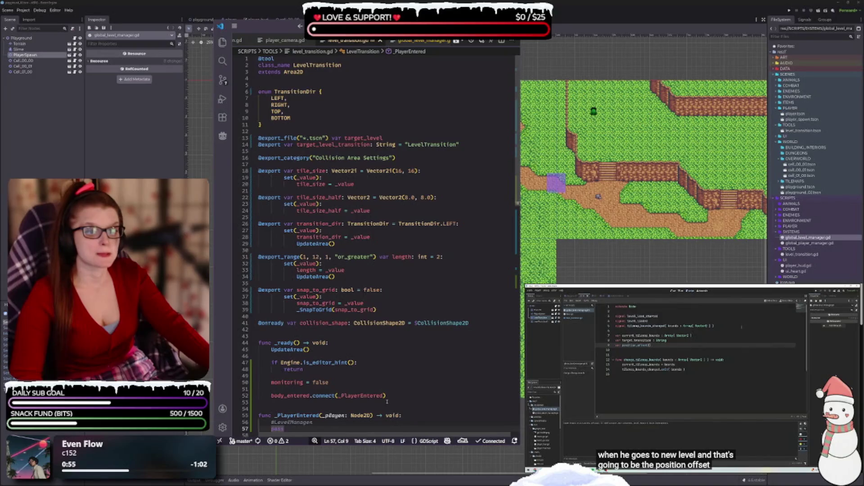
pyautogui.scroll(-2, 369, 383)
pyautogui.scroll(2, 337, 346)
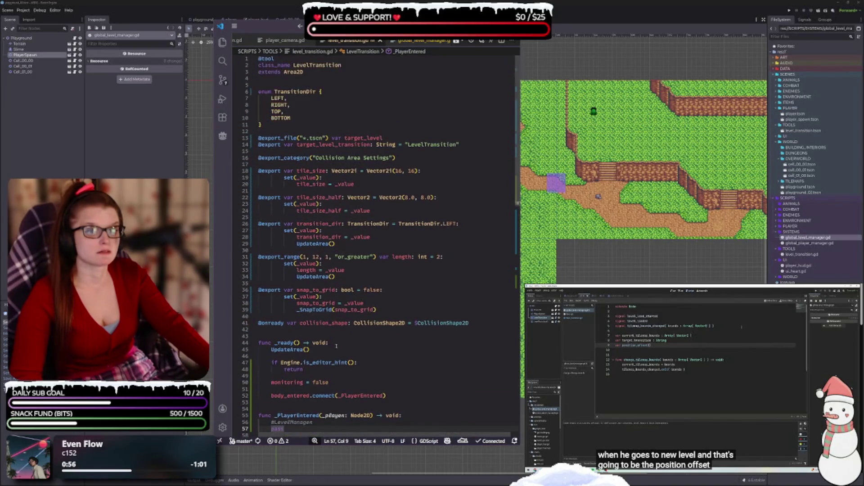
pyautogui.click(412, 40)
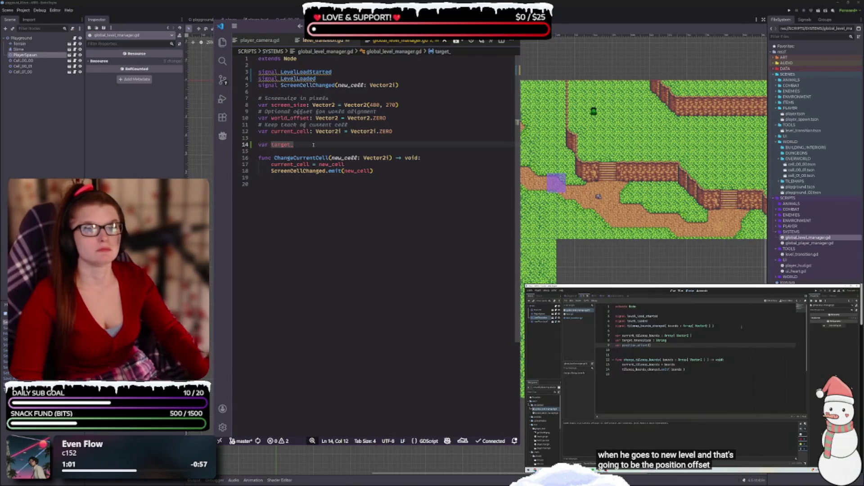
# Step: Complete the declaration as 'var target_level_transition: String'
pyautogui.write('tran')
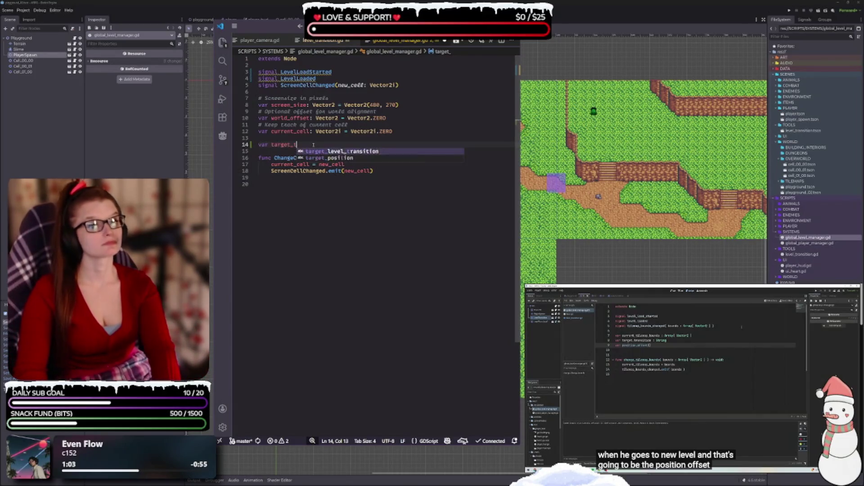
pyautogui.press('Tab')
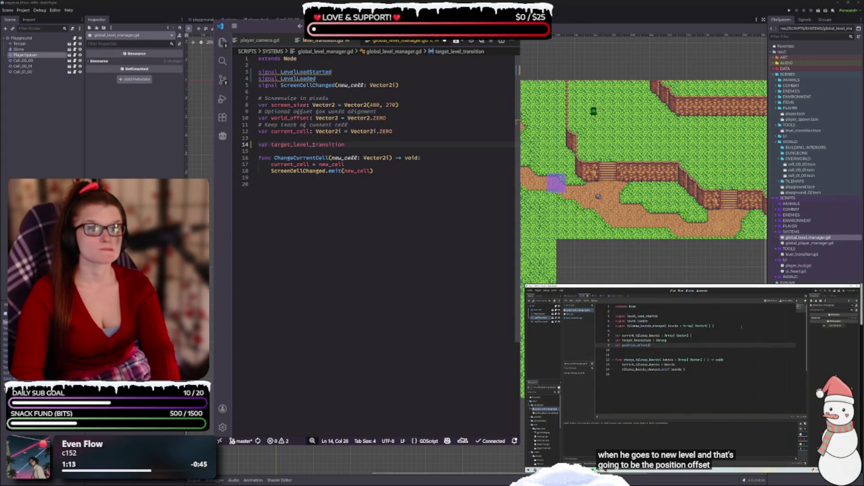
pyautogui.write(': String')
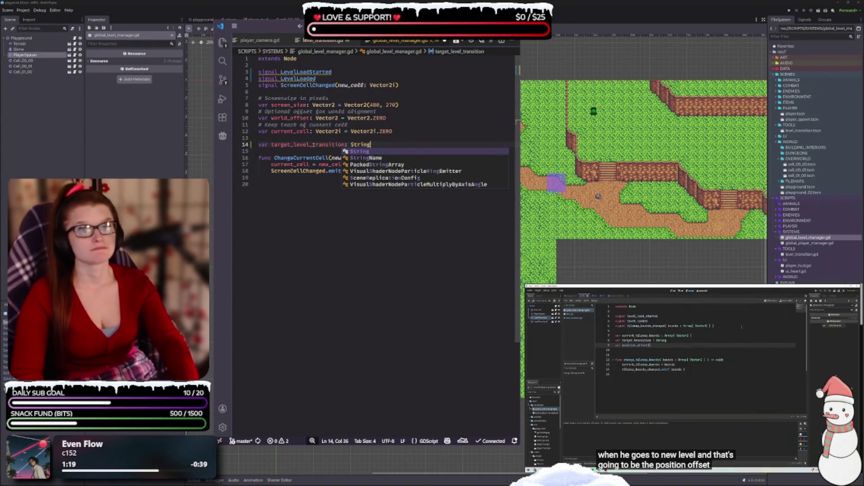
pyautogui.press('Escape')
# Step: Start a position_offset variable on the next line and zoom the editor text back out
pyautogui.press('Return')
pyautogui.write('var position_offset(')
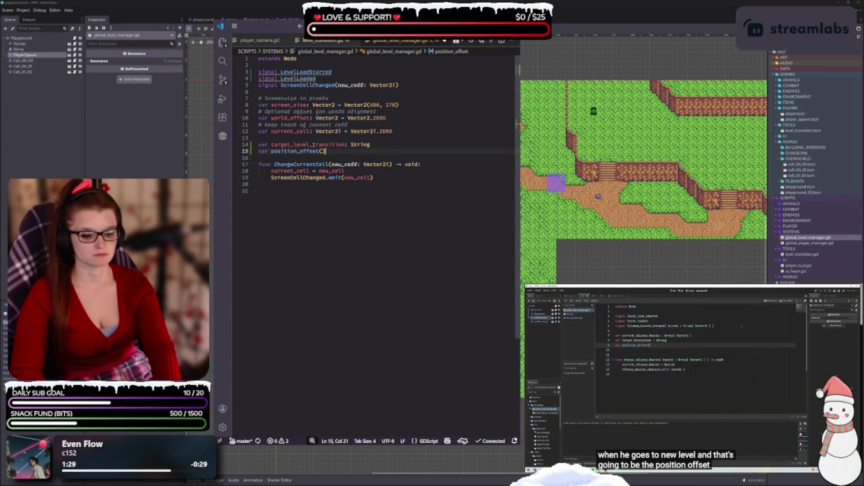
pyautogui.write(')')
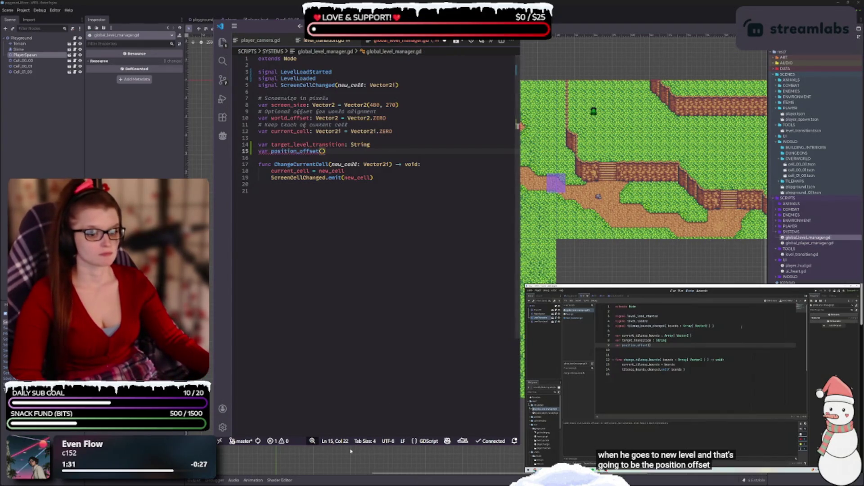
pyautogui.moveTo(313, 441)
pyautogui.click(295, 430)
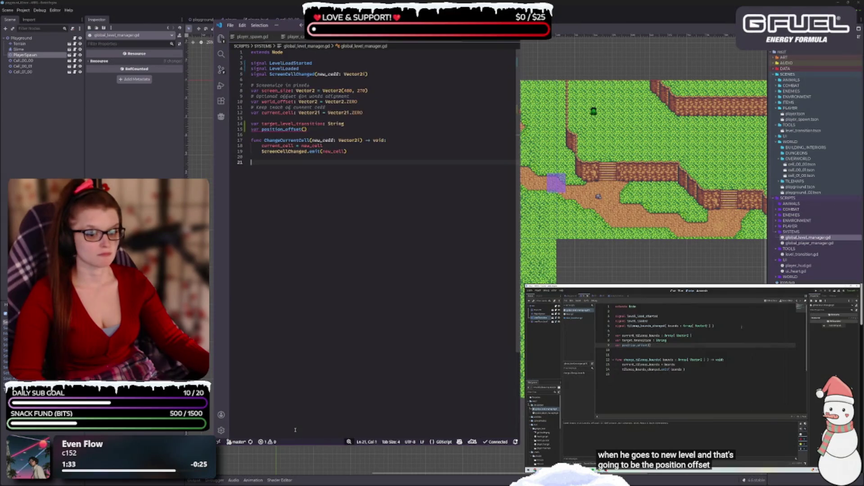
pyautogui.click(334, 433)
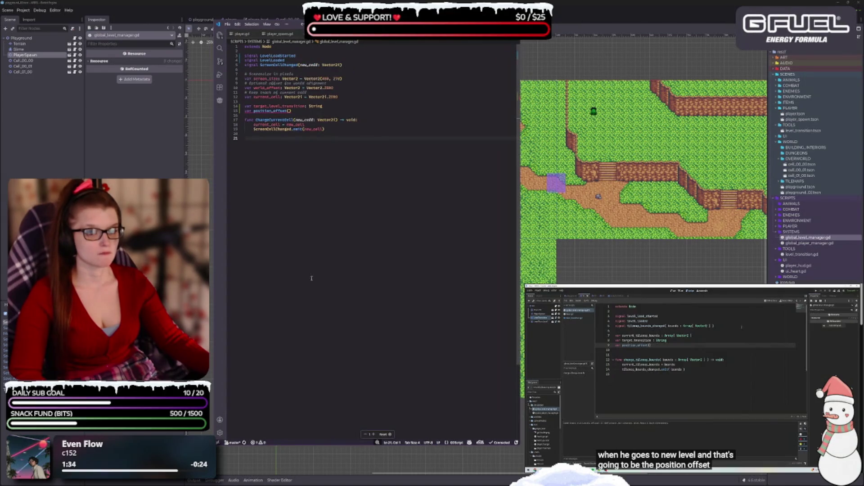
pyautogui.scroll(2, 338, 198)
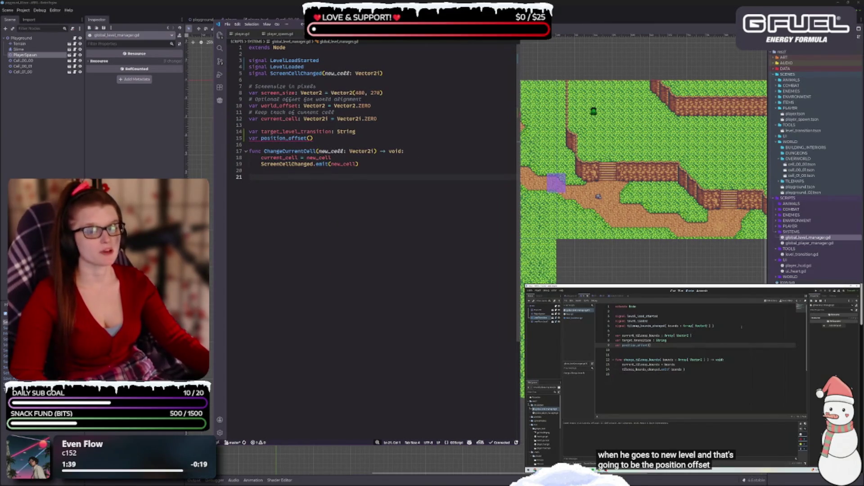
# Step: Type position_offset as Vector2 and remove the blank line between the declarations
pyautogui.click(317, 139)
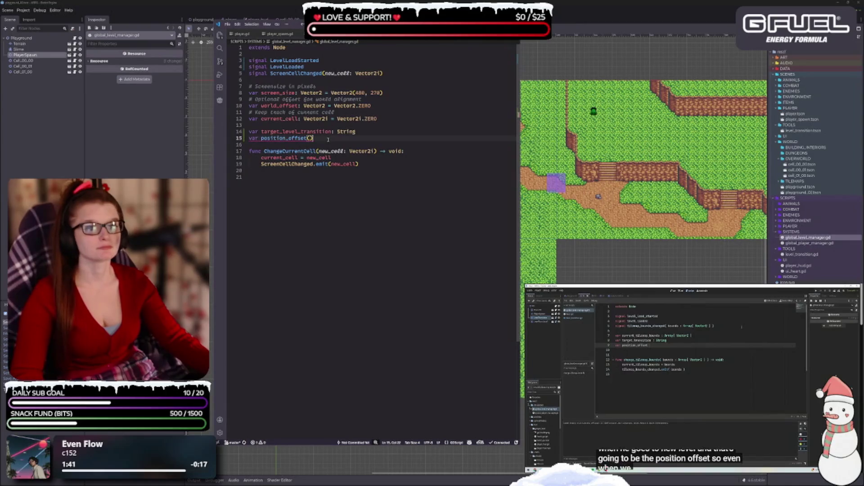
pyautogui.press('BackSpace')
pyautogui.press('BackSpace')
pyautogui.write(': V')
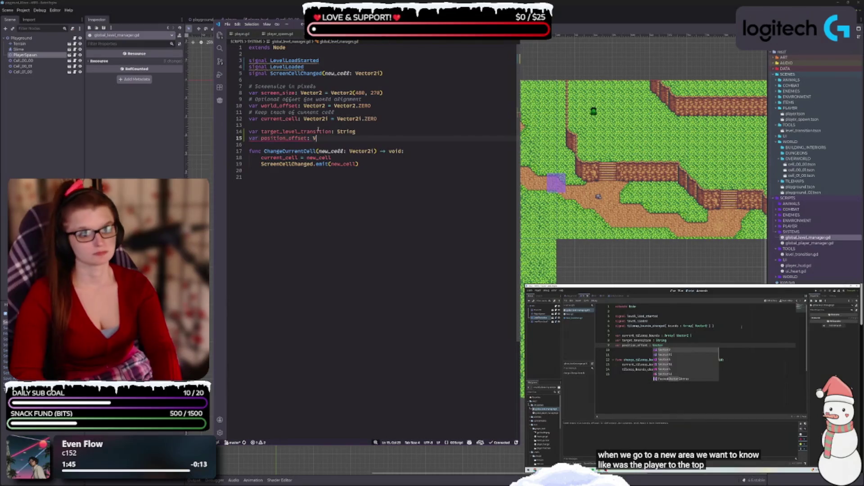
pyautogui.write('ec')
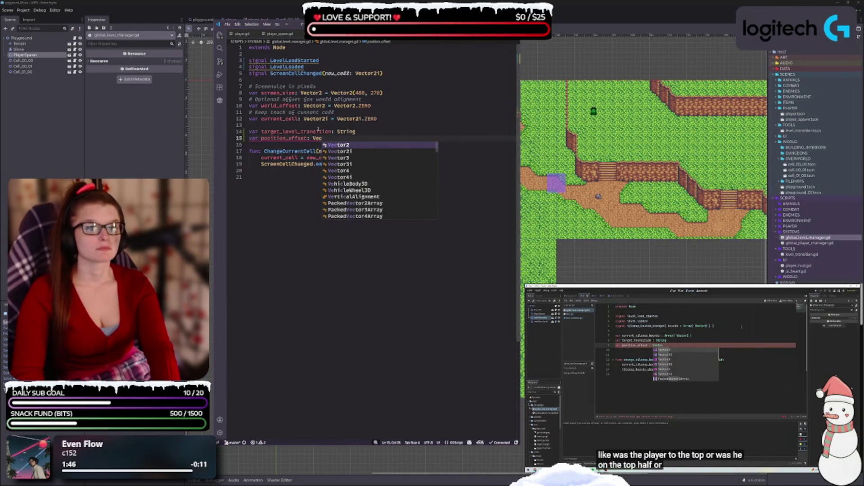
pyautogui.press('Return')
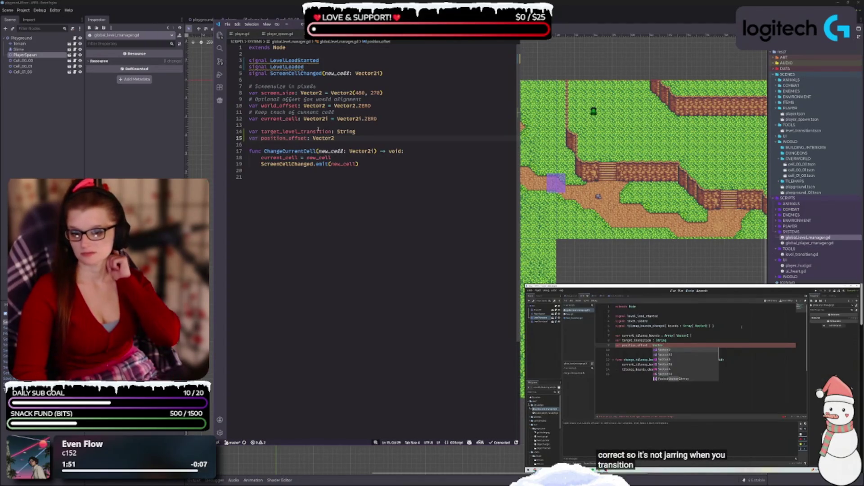
pyautogui.press('Up')
pyautogui.press('Up')
pyautogui.press('BackSpace')
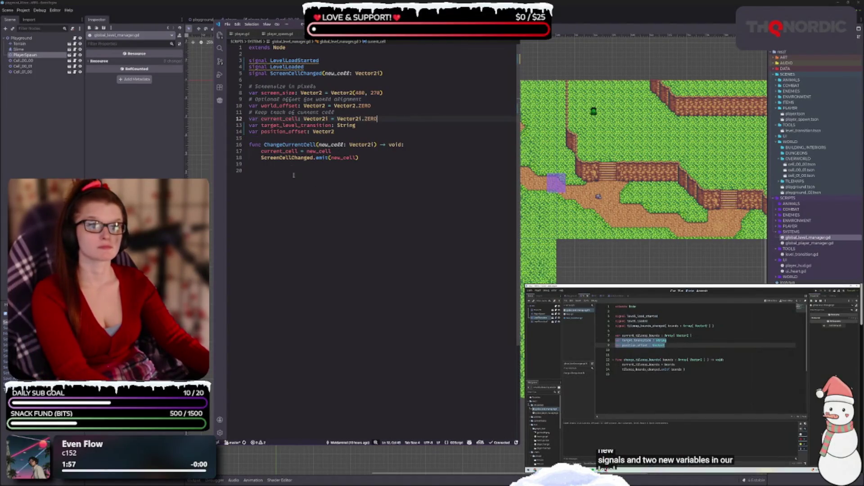
# Step: Append 'func LoadNewLevel() -> void:' with a pass body at the end of the script
pyautogui.press('Down')
pyautogui.press('Down')
pyautogui.press('Down')
pyautogui.press('Return')
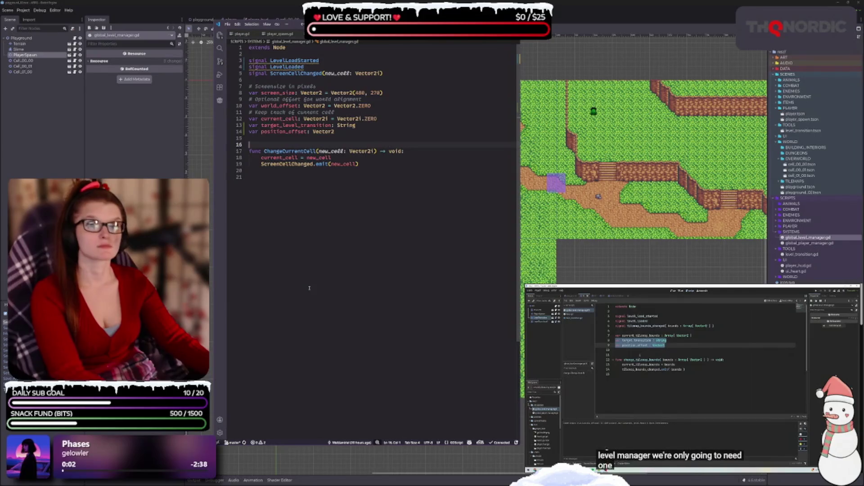
pyautogui.click(301, 218)
pyautogui.press('Return')
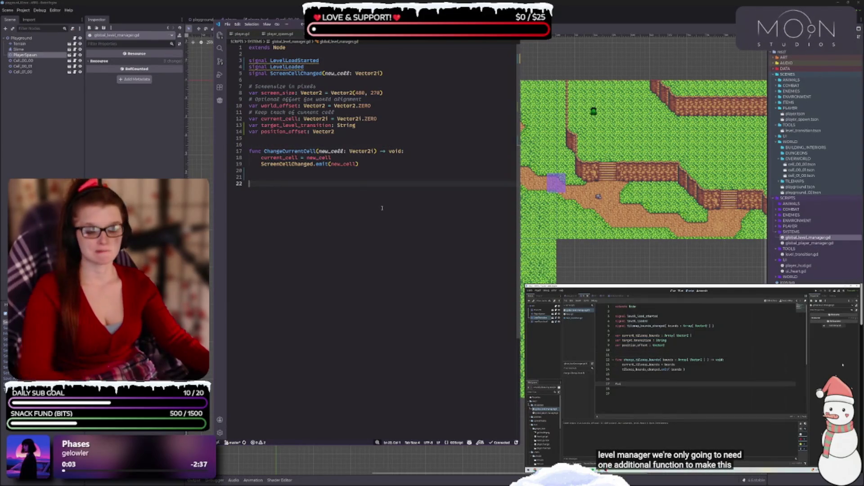
pyautogui.write('func ')
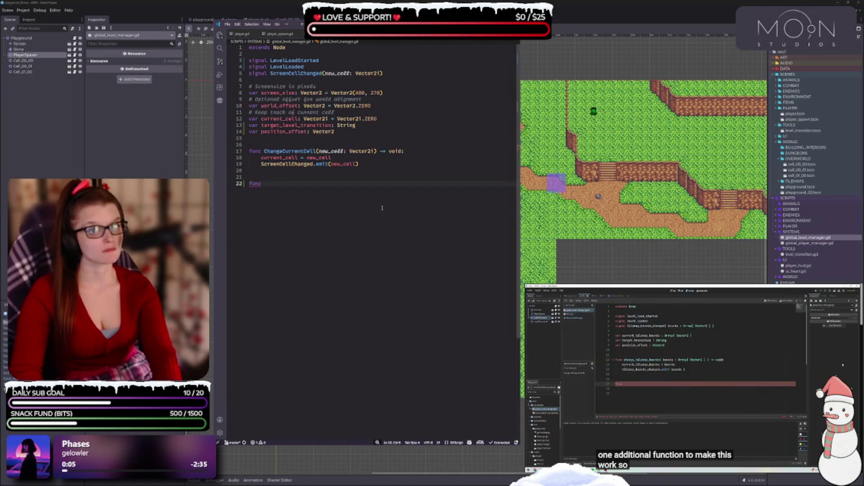
pyautogui.write('LoadNew')
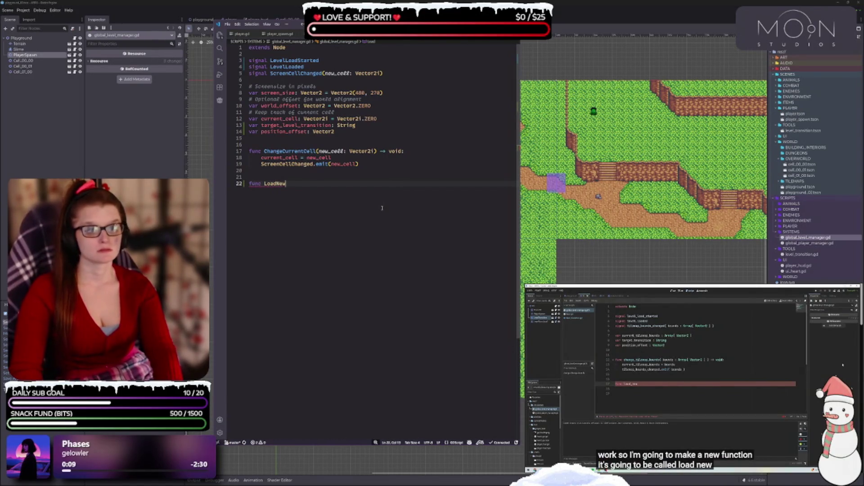
pyautogui.write('Level(')
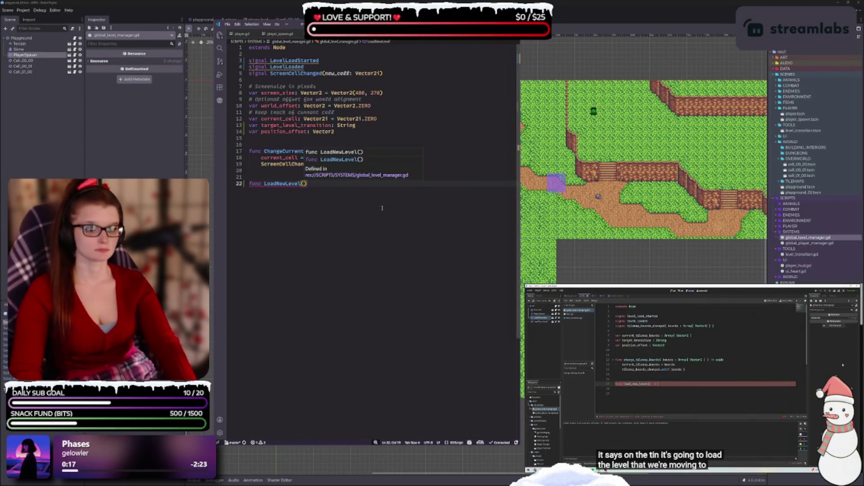
pyautogui.write(') -> ')
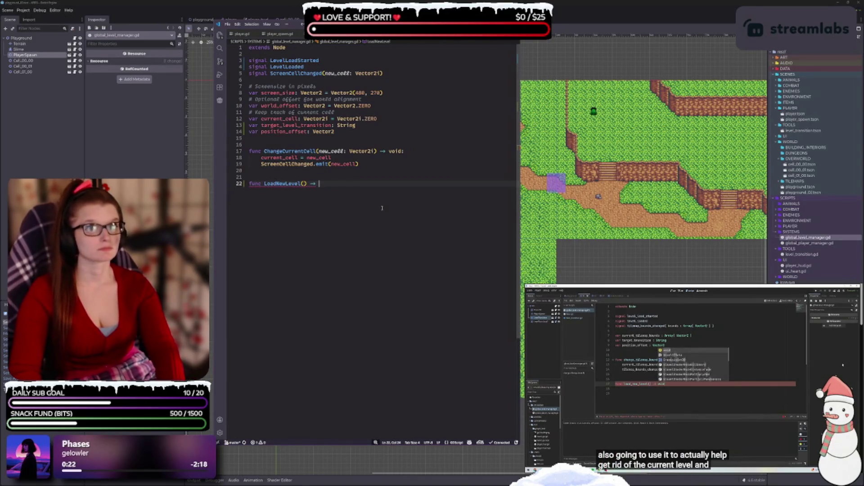
pyautogui.write('void:')
pyautogui.press('Return')
pyautogui.press('Return')
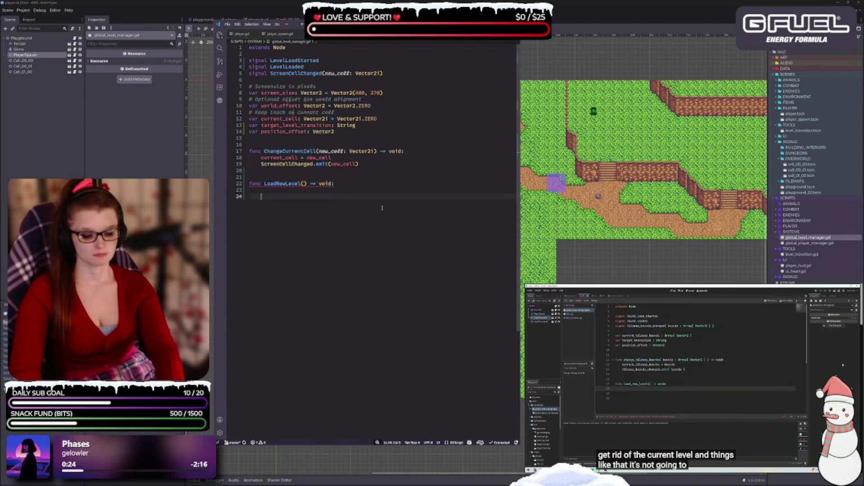
pyautogui.write('pass')
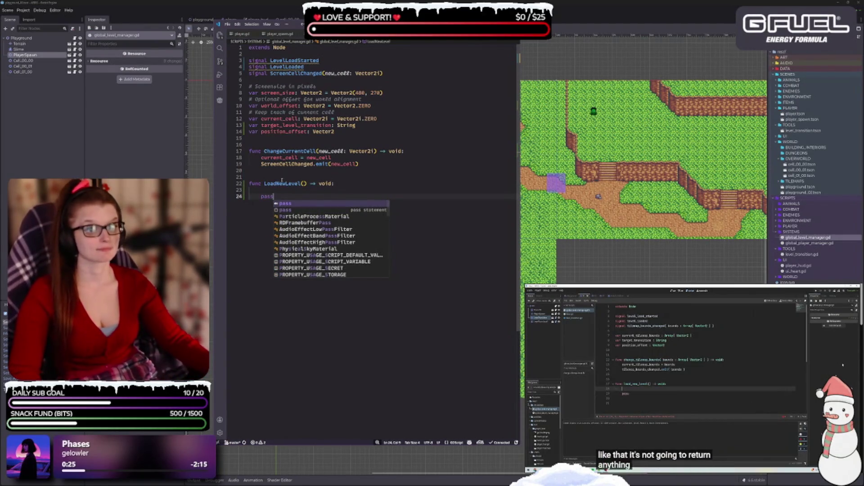
pyautogui.click(280, 192)
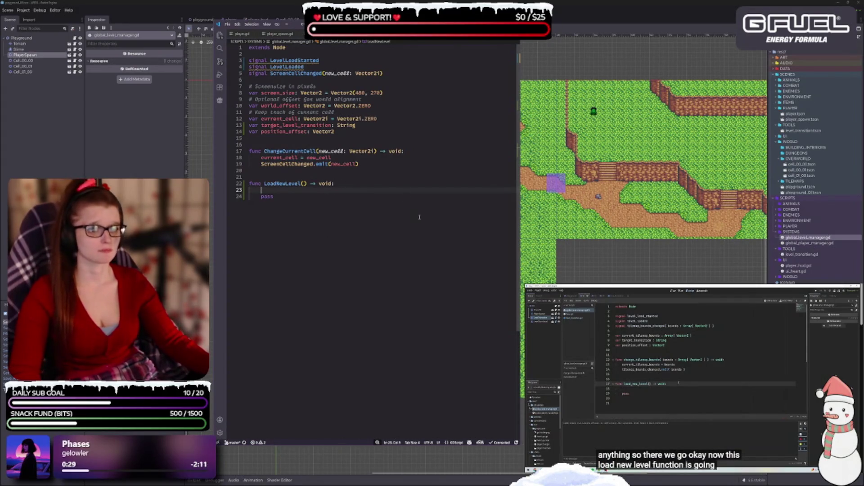
pyautogui.click(303, 184)
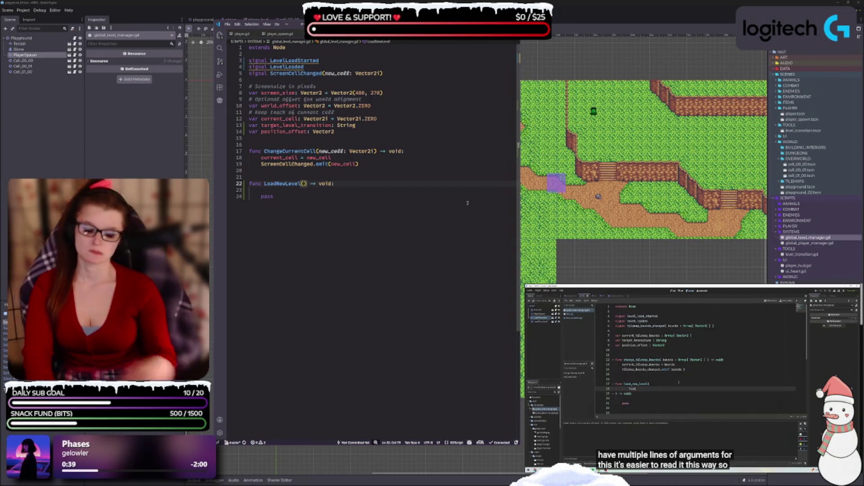
# Step: List LoadNewLevel parameters on separate lines: level_path: String, _target_transition: String, _position_offset: Vector2
pyautogui.press('Return')
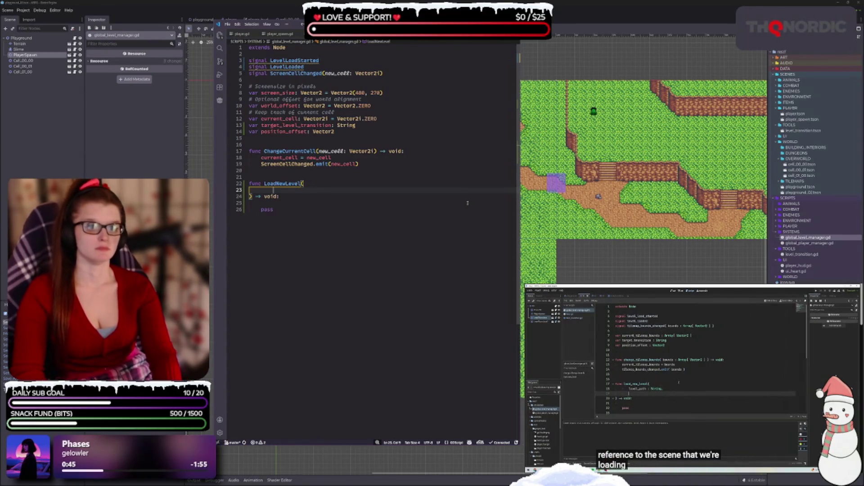
pyautogui.write('level')
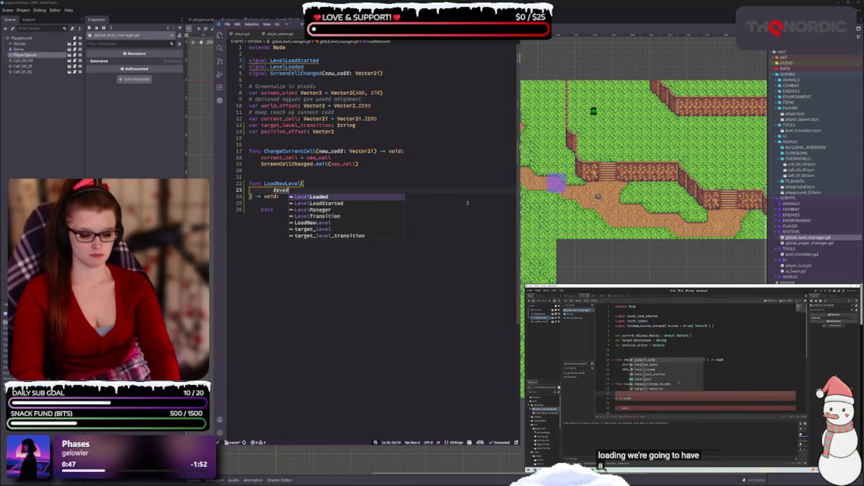
pyautogui.write('_path')
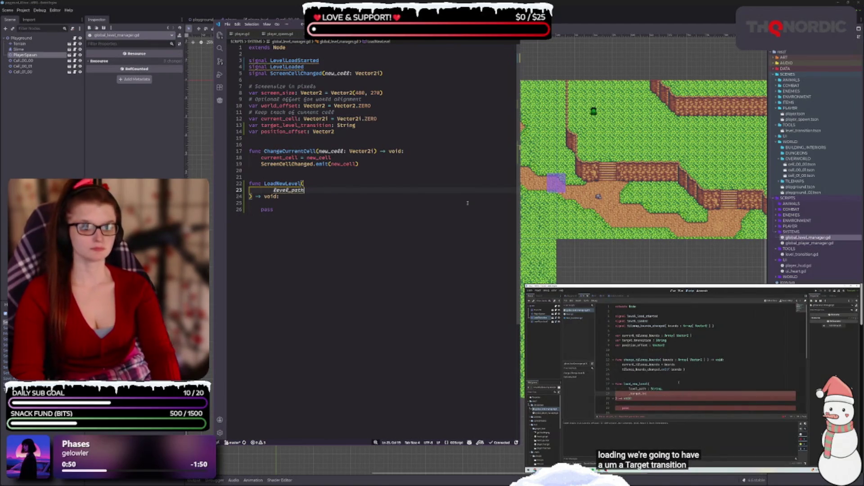
pyautogui.write(': String,')
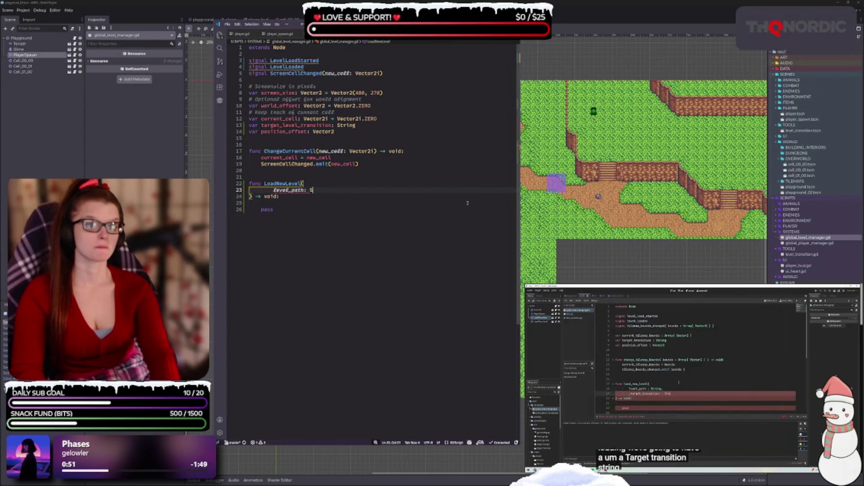
pyautogui.press('Return')
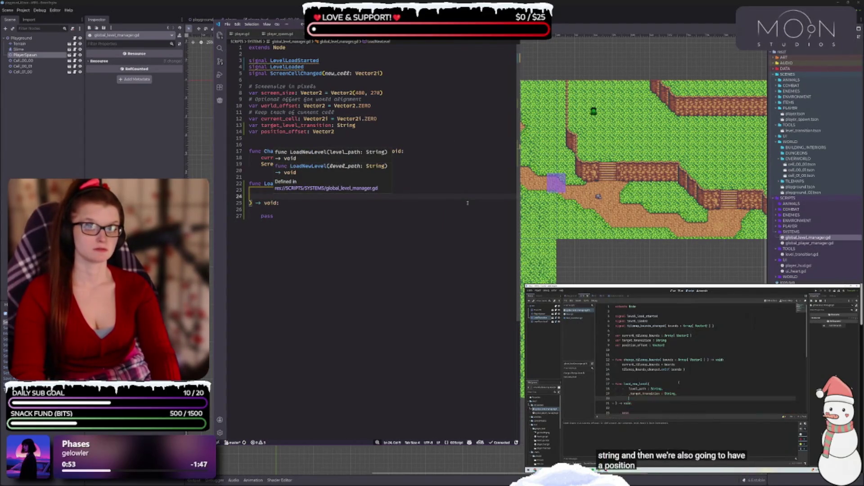
pyautogui.write('_ta')
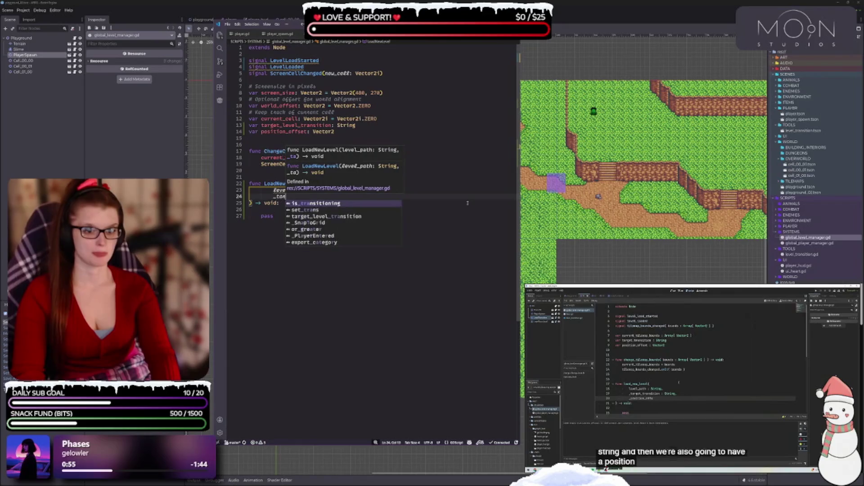
pyautogui.write('rget_tran')
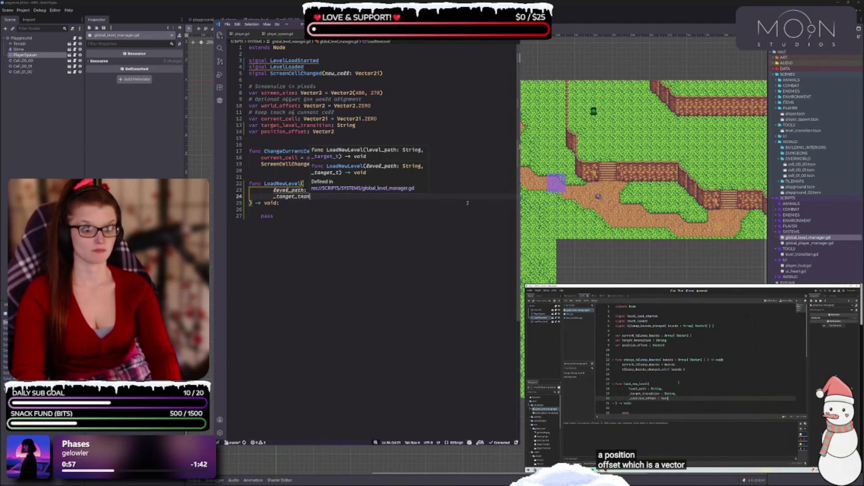
pyautogui.write('sition: ')
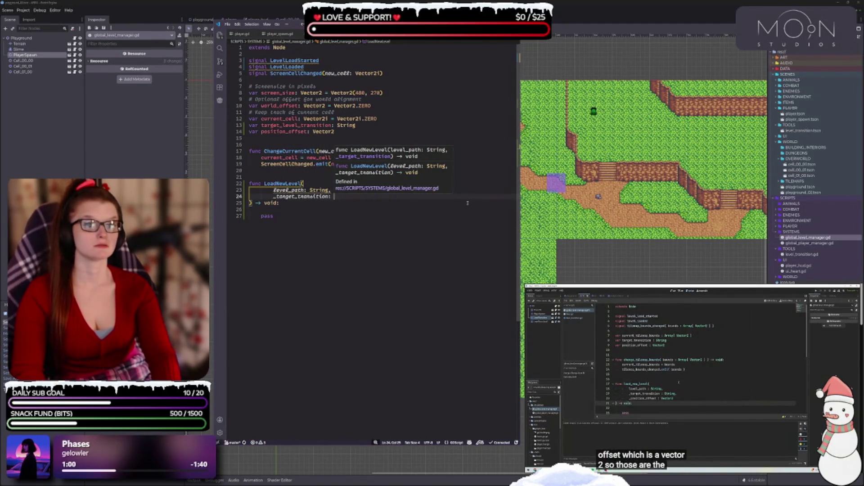
pyautogui.write('String,')
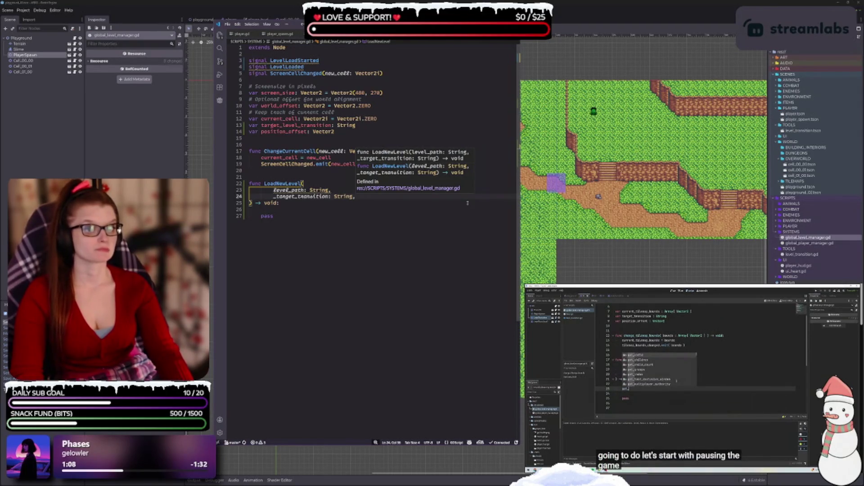
pyautogui.press('Return')
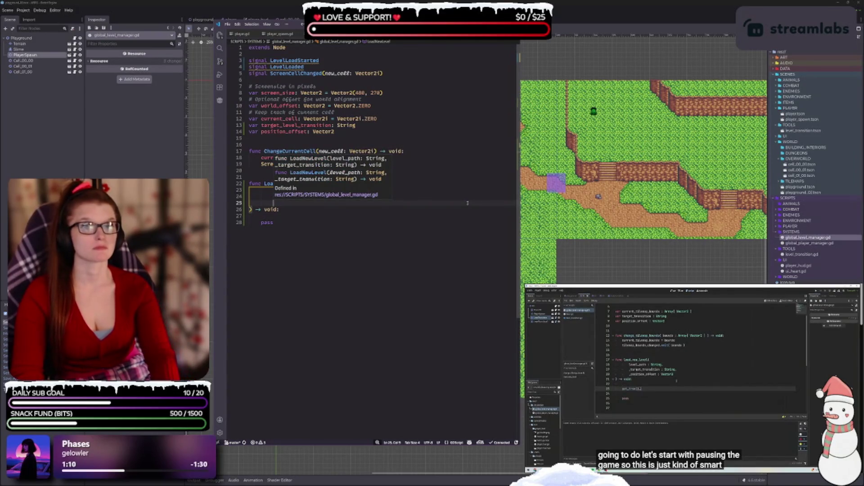
pyautogui.write('_position')
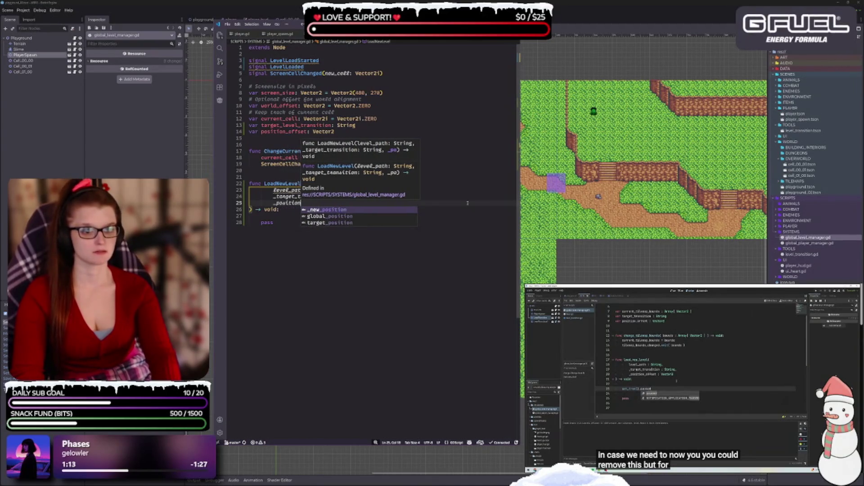
pyautogui.write('_offset')
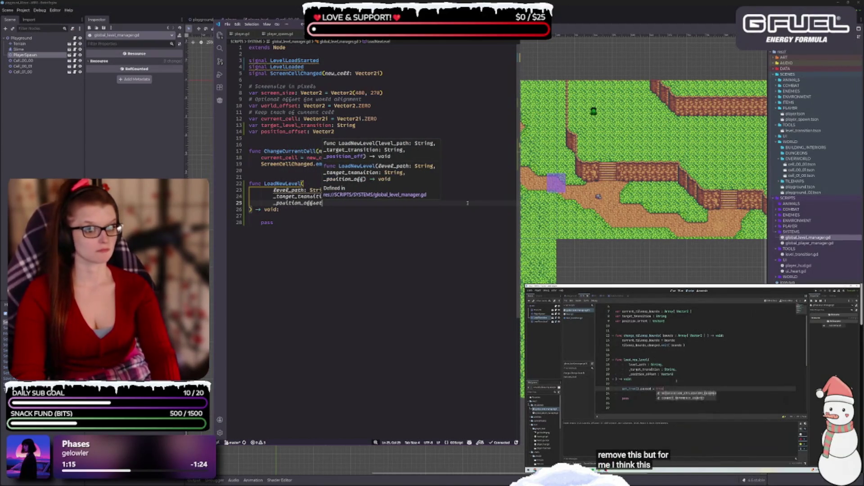
pyautogui.write(': ve')
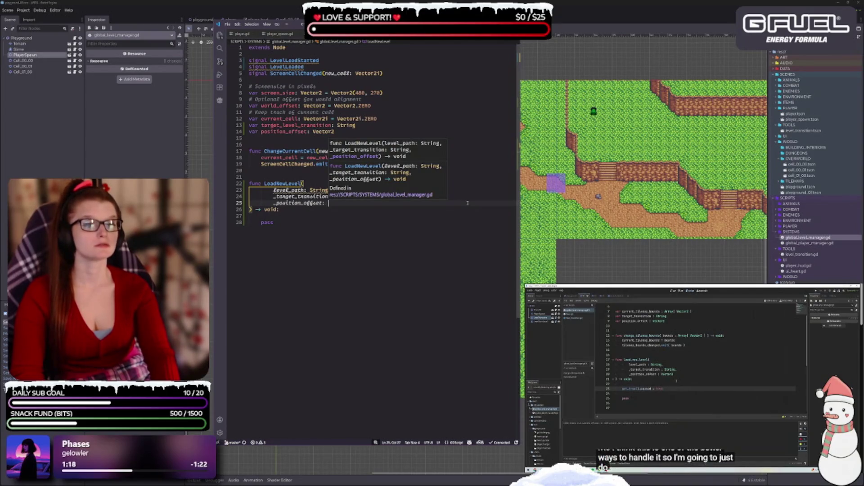
pyautogui.press('Return')
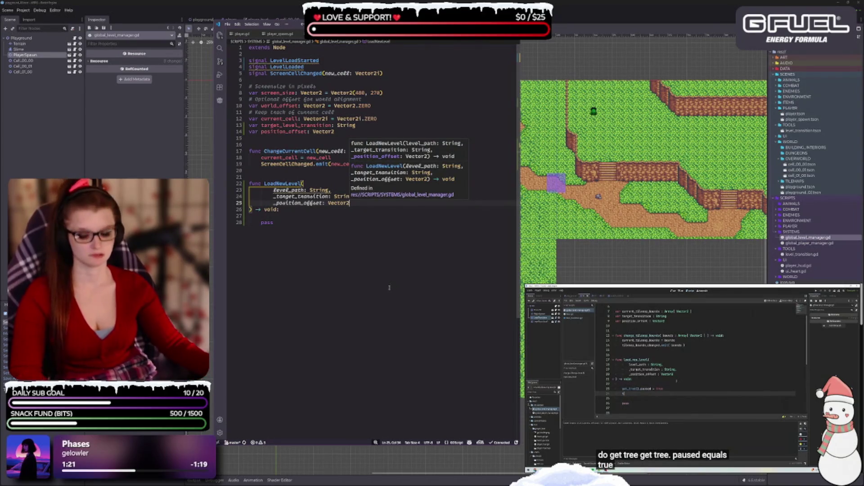
pyautogui.doubleClick(267, 222)
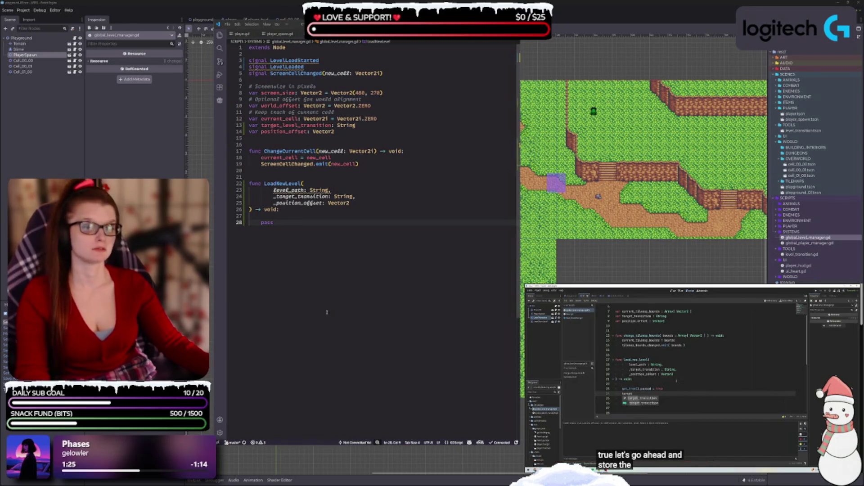
# Step: Rename the level_path parameter to _level_path
pyautogui.click(366, 186)
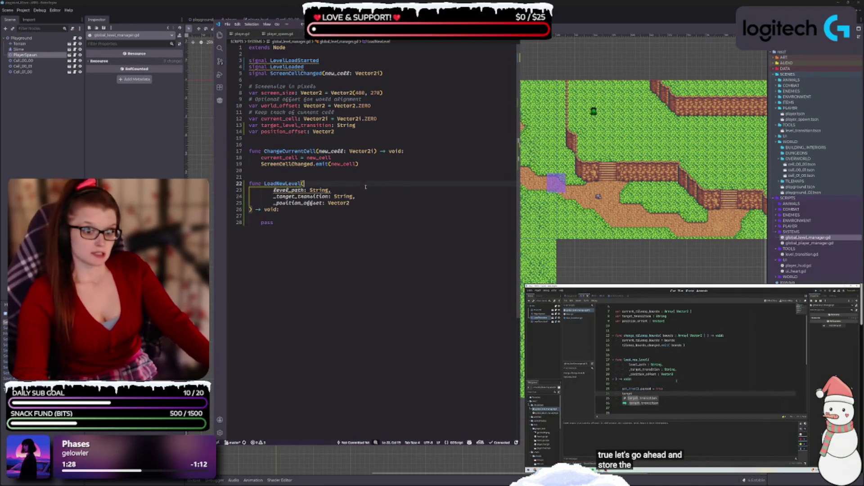
pyautogui.click(347, 191)
pyautogui.press('Home')
pyautogui.write('_')
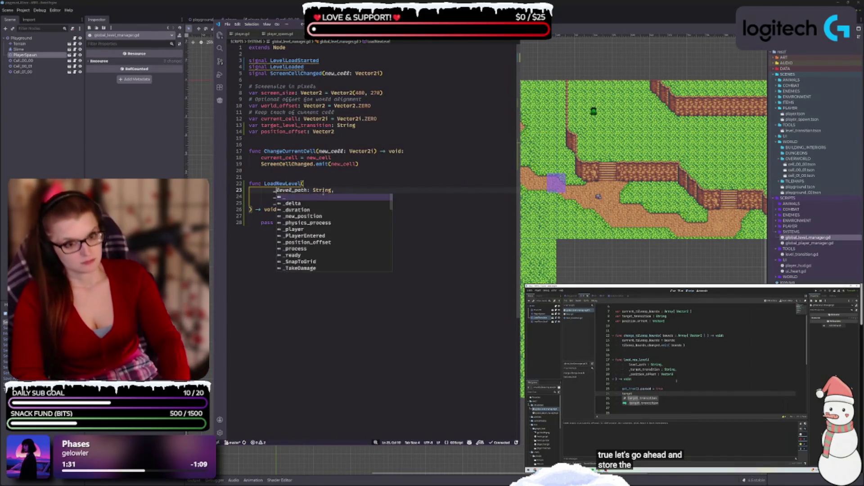
pyautogui.press('Escape')
pyautogui.click(382, 191)
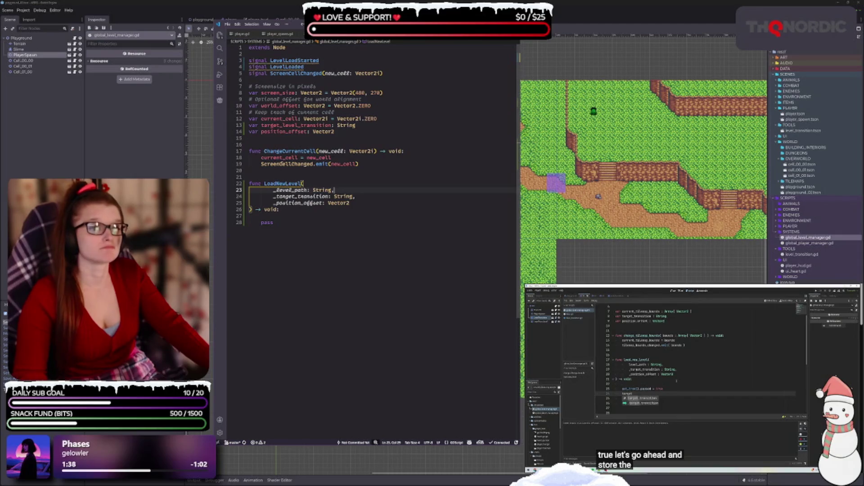
pyautogui.moveTo(330, 164)
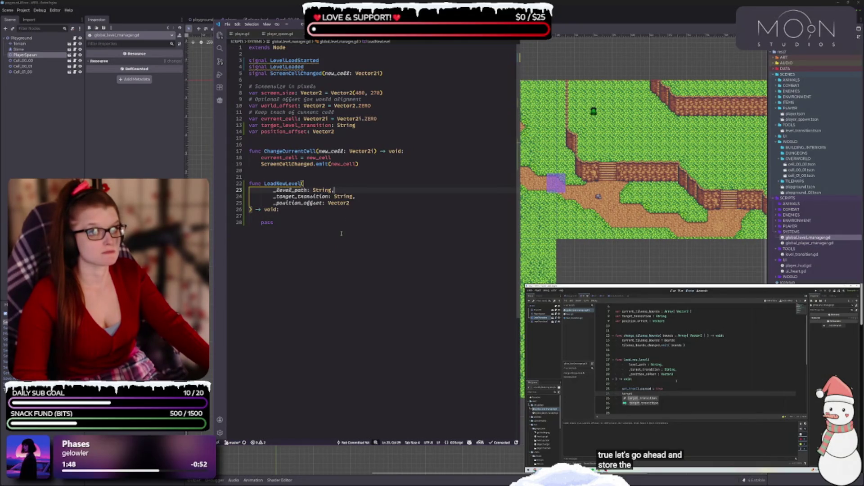
pyautogui.moveTo(323, 118)
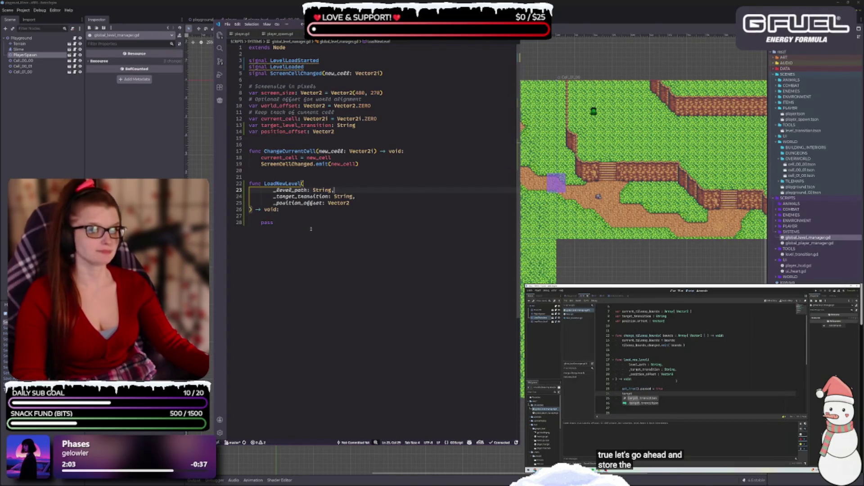
# Step: Rename _target_transition to _target_level_transition and add a blank line after current_cell
pyautogui.click(300, 196)
pyautogui.write('level')
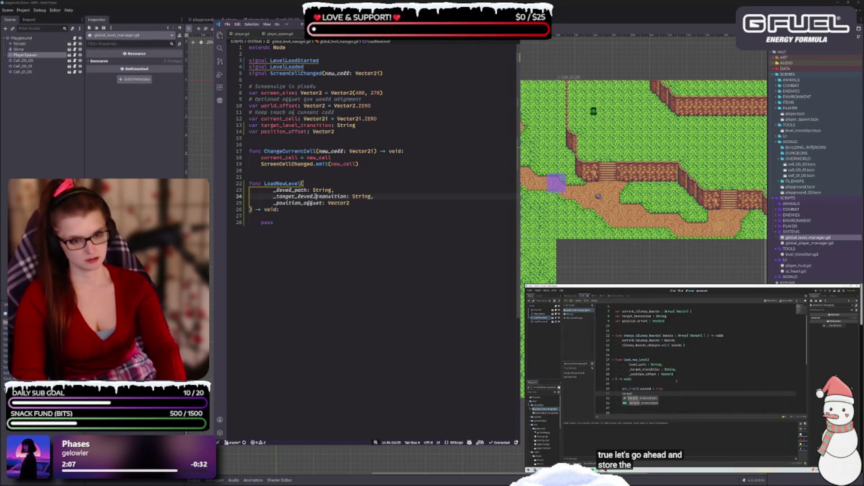
pyautogui.write('_')
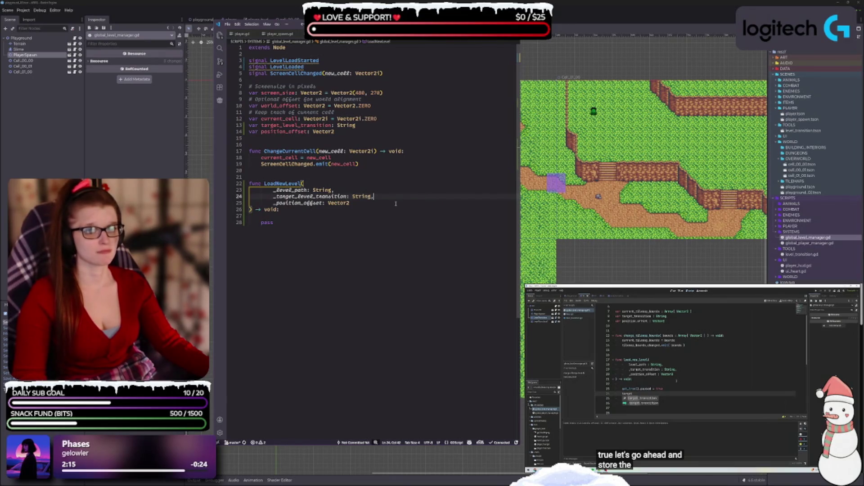
pyautogui.click(385, 118)
pyautogui.press('Return')
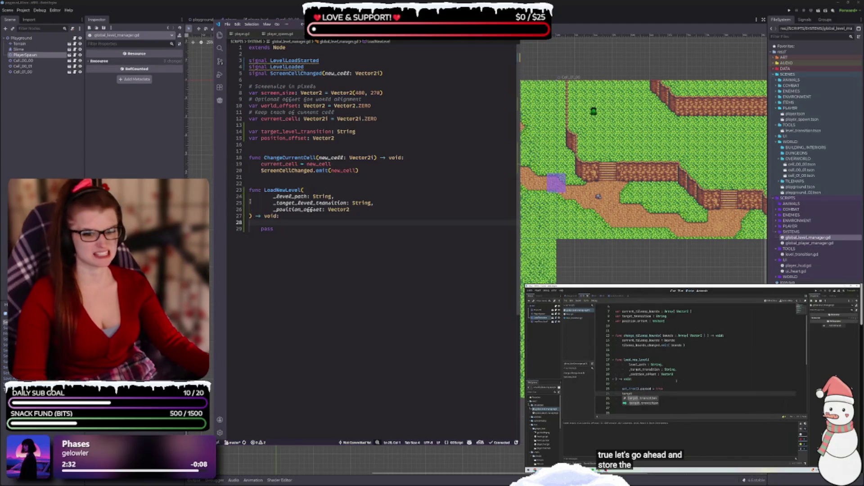
# Step: Reformat the signature so each parameter sits on its own line, opening a line above pass
pyautogui.click(269, 199)
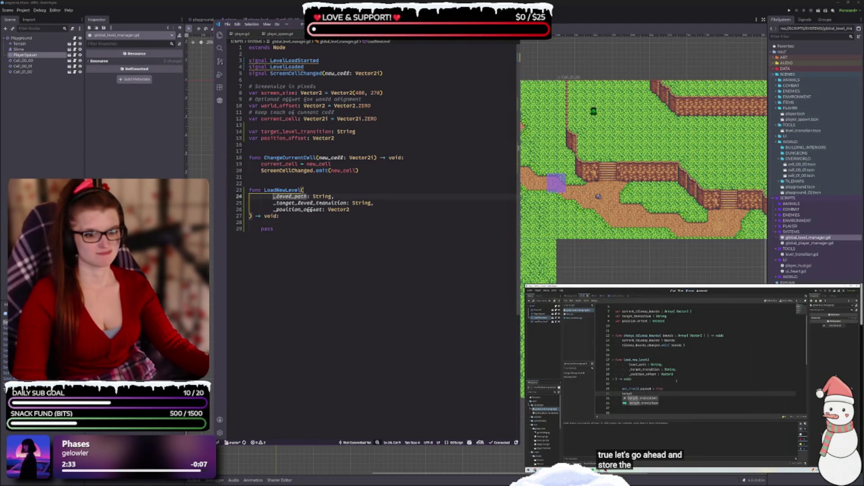
pyautogui.press('BackSpace')
pyautogui.press('BackSpace')
pyautogui.press('BackSpace')
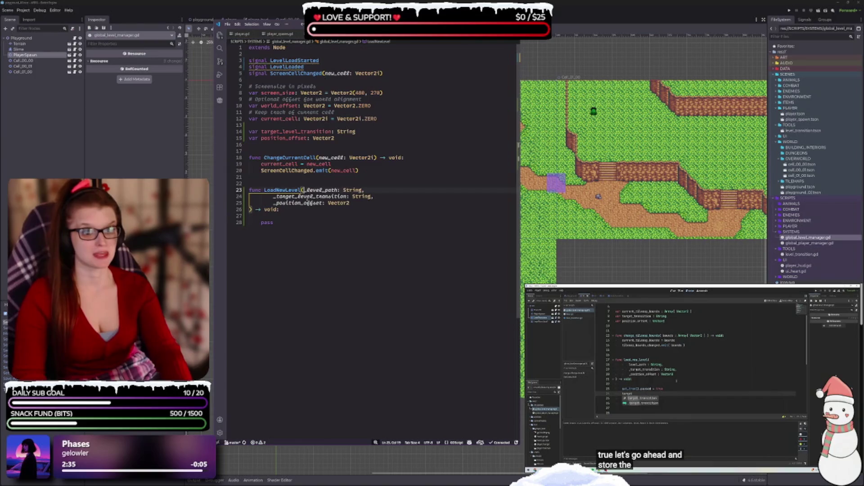
pyautogui.click(272, 199)
pyautogui.press('BackSpace')
pyautogui.press('BackSpace')
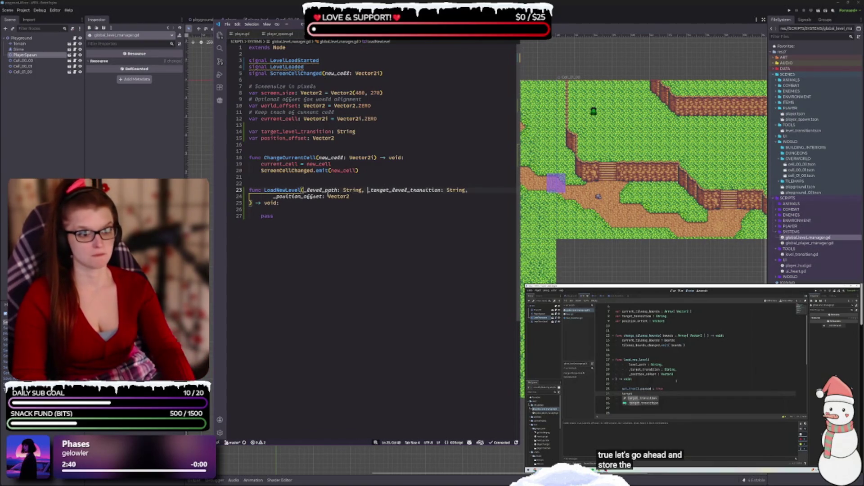
pyautogui.click(367, 190)
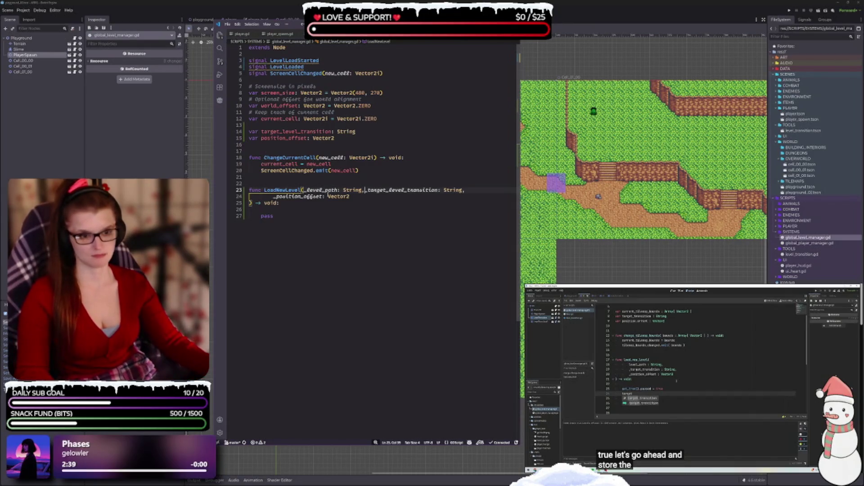
pyautogui.press('Return')
pyautogui.click(304, 190)
pyautogui.press('Return')
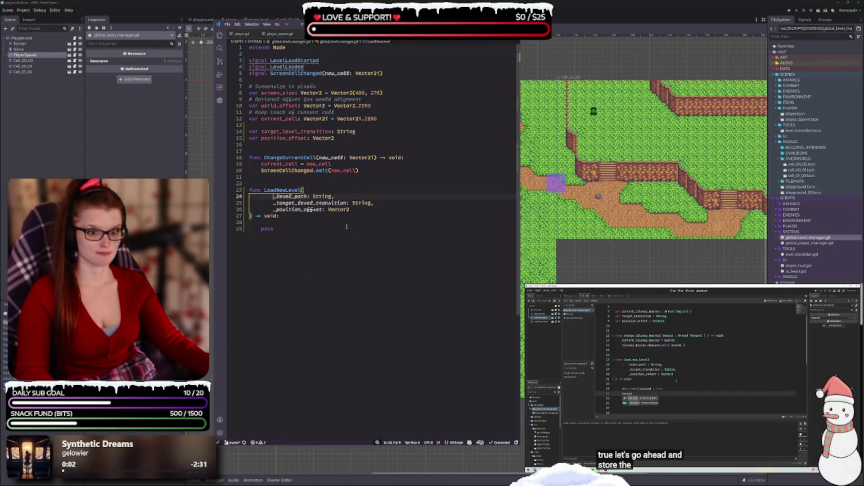
pyautogui.moveTo(260, 229); pyautogui.dragTo(435, 230)
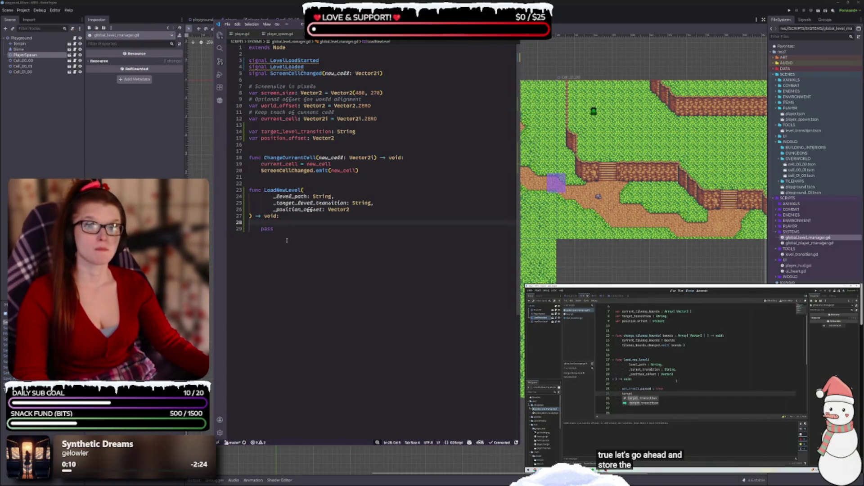
pyautogui.press('Return')
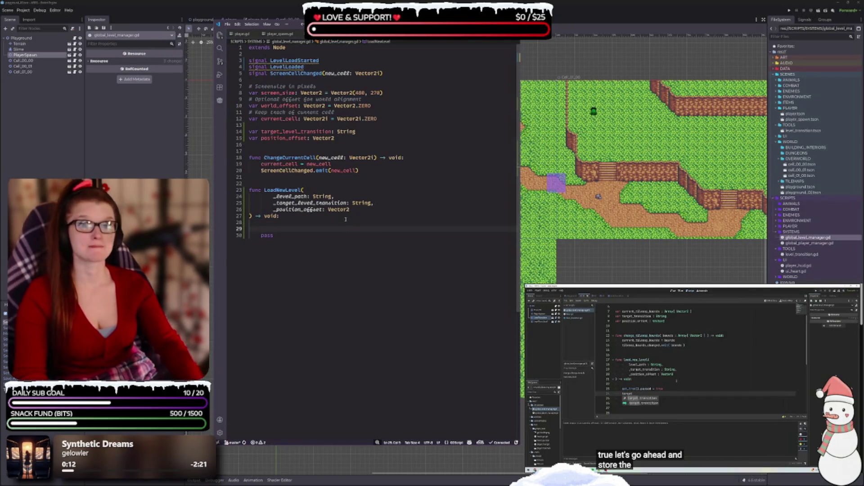
# Step: Pause the tree with get_tree().paused = true and assign target_level_transition = _target_level_transition
pyautogui.write('get')
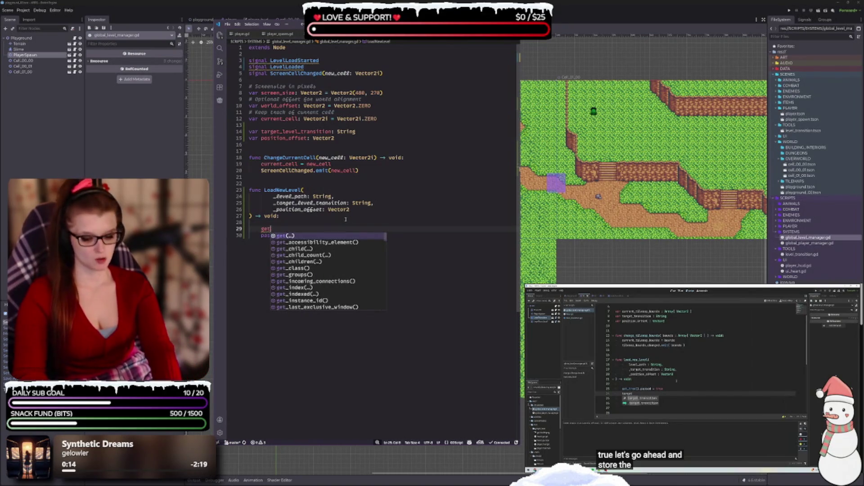
pyautogui.write('_tree(')
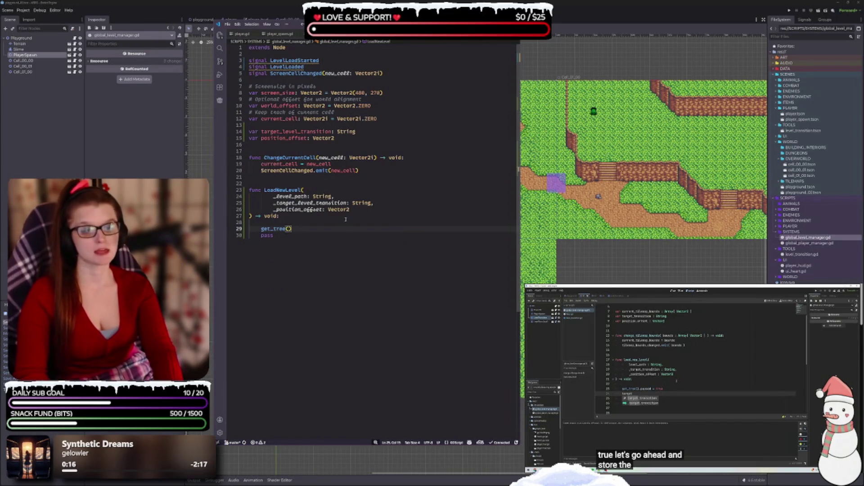
pyautogui.write('.paused = ')
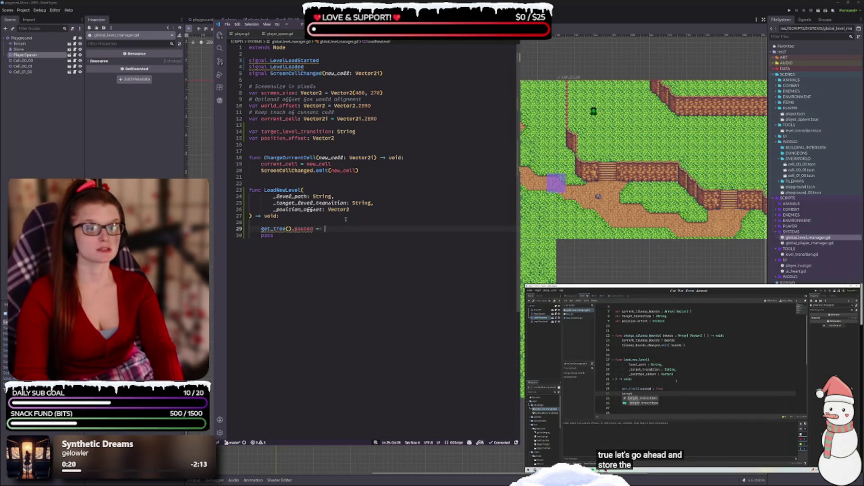
pyautogui.write('true')
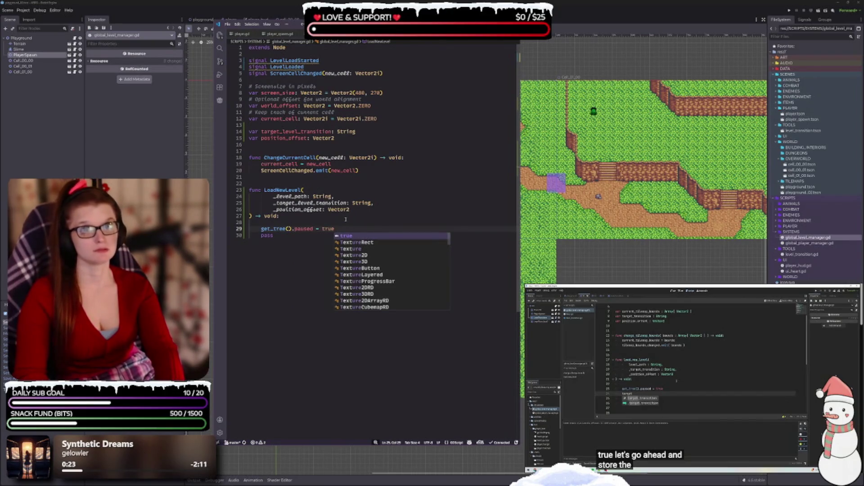
pyautogui.press('Return')
pyautogui.press('Return')
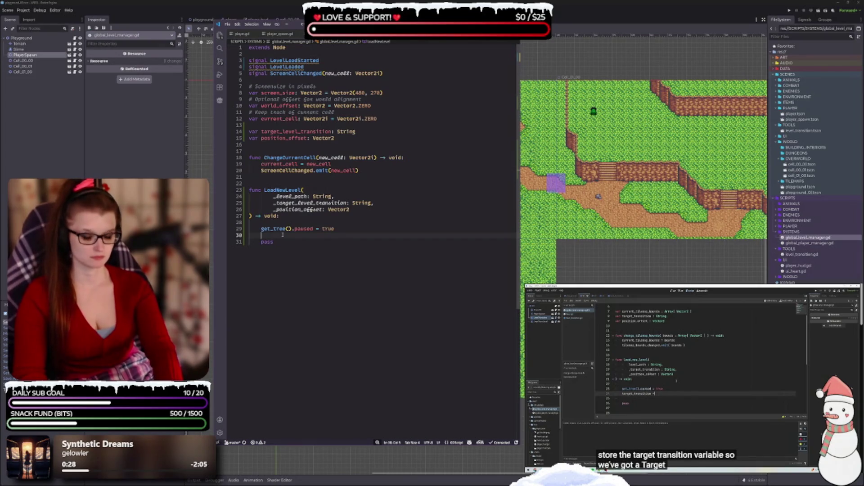
pyautogui.write('t')
pyautogui.press('Escape')
pyautogui.write('arget')
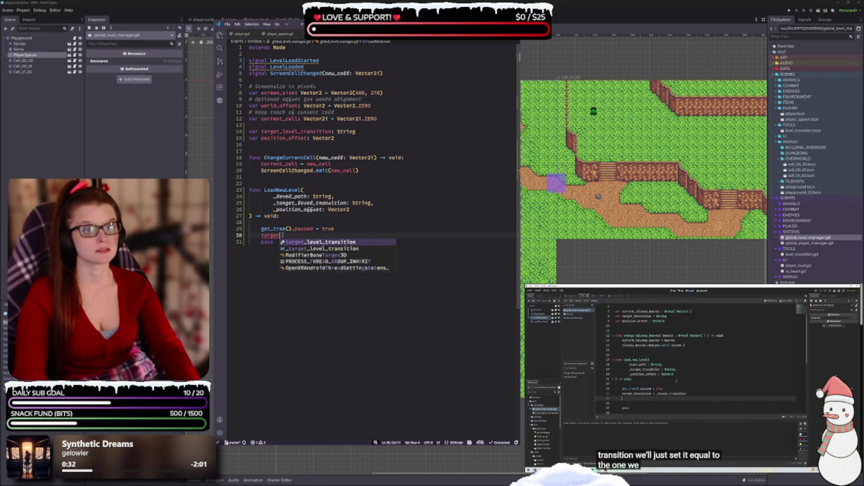
pyautogui.press('Return')
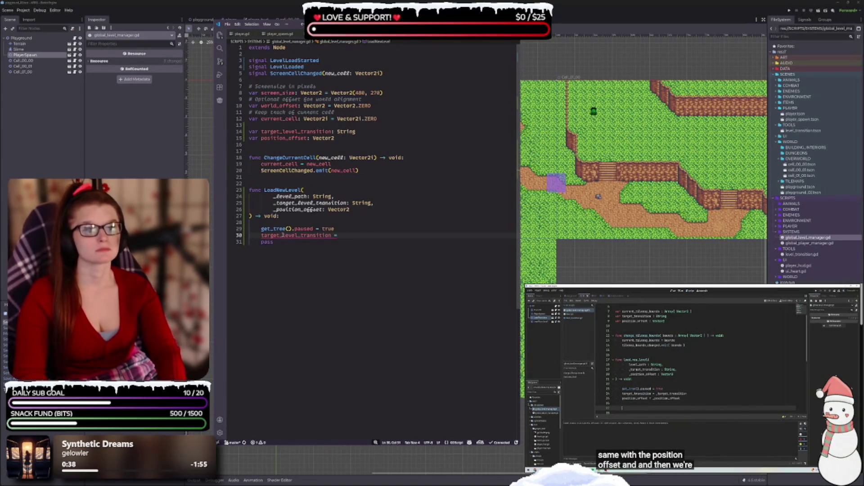
pyautogui.write('_targ')
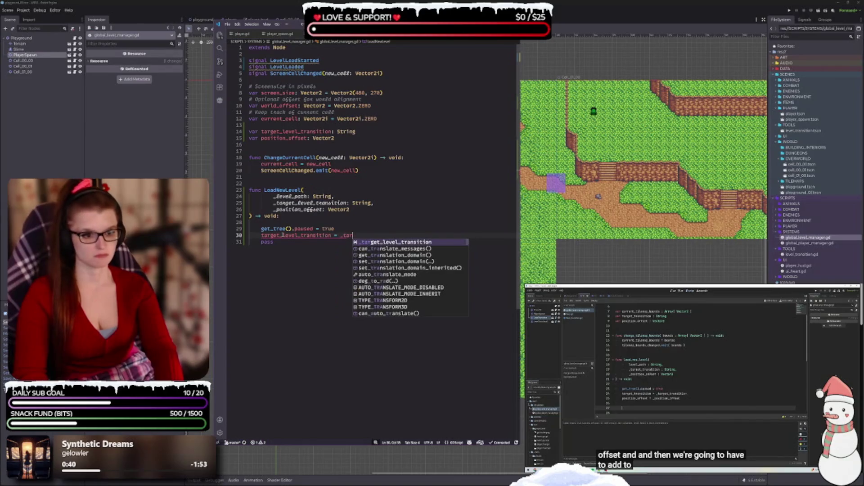
pyautogui.press('Return')
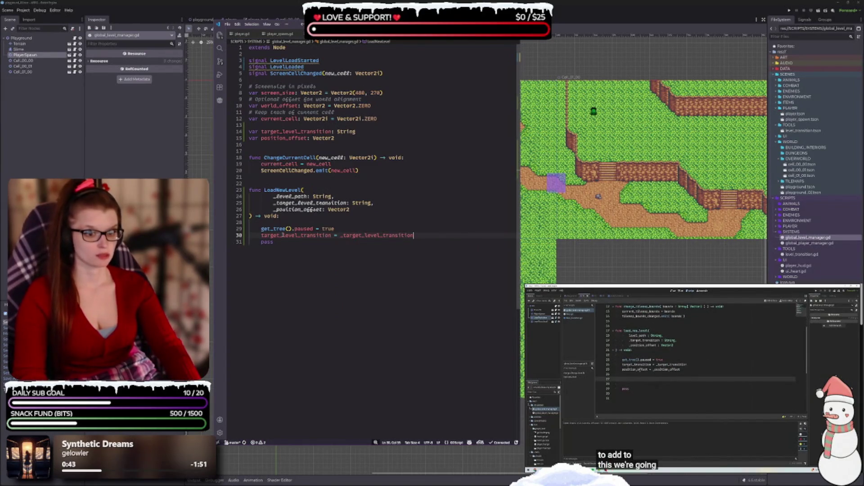
# Step: Assign position_offset = _position_offset and delete the pass placeholder
pyautogui.press('Return')
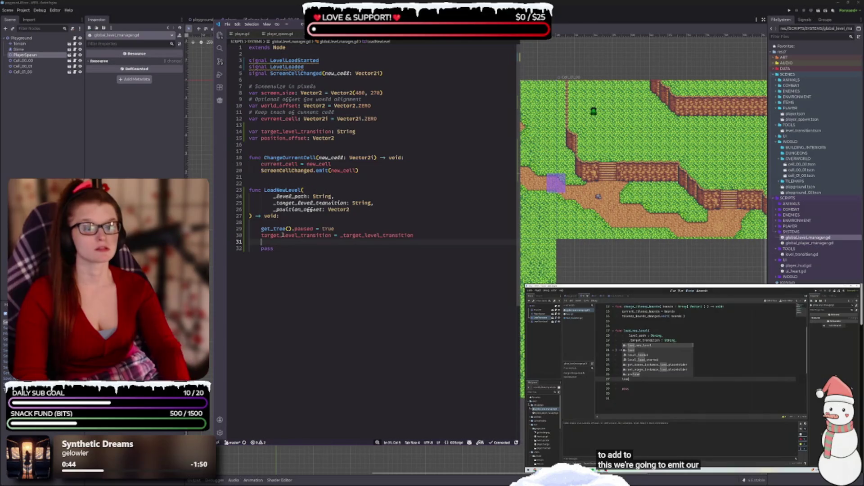
pyautogui.write('pos')
pyautogui.press('Return')
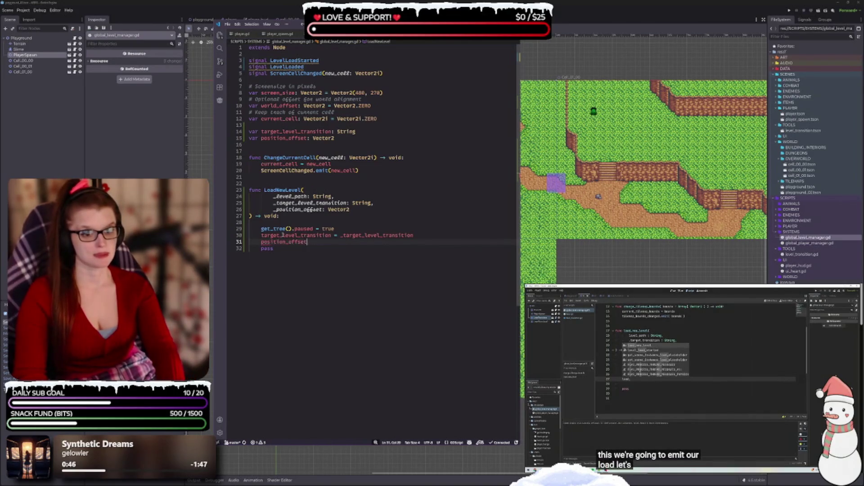
pyautogui.write('= _pos')
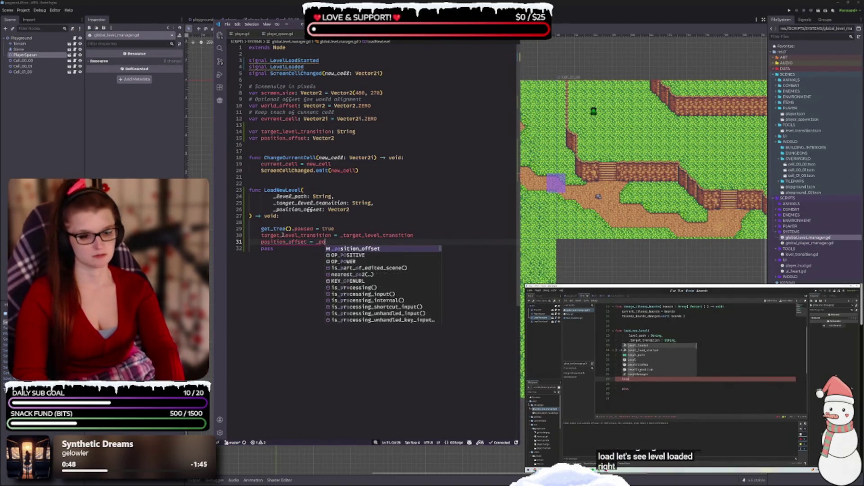
pyautogui.press('Return')
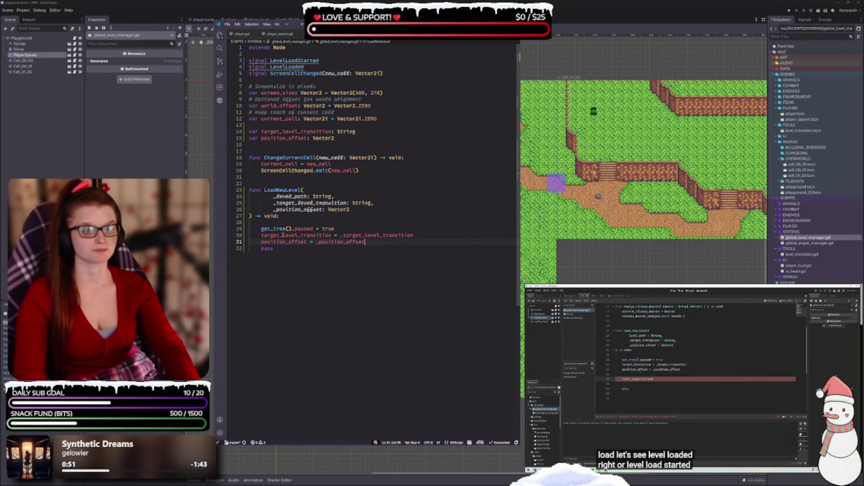
pyautogui.press('Return')
pyautogui.press('Return')
pyautogui.press('Down')
pyautogui.hotkey('ctrl', 'shift', 'k')
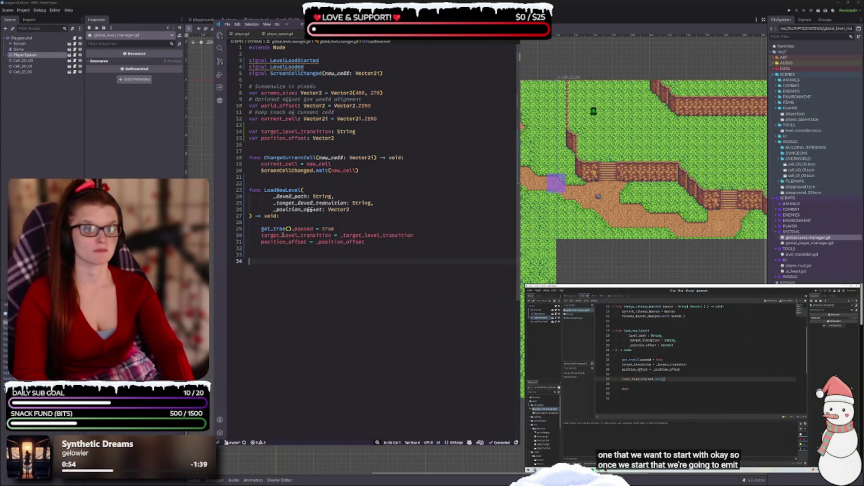
pyautogui.press('BackSpace')
# Step: Add a LevelLoadStarted.emit() call below the assignments
pyautogui.write('Level')
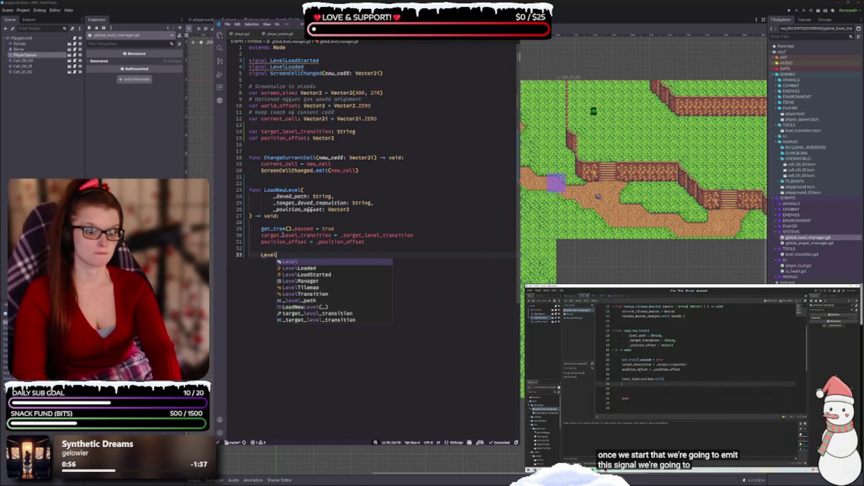
pyautogui.press('Down')
pyautogui.press('Down')
pyautogui.press('Return')
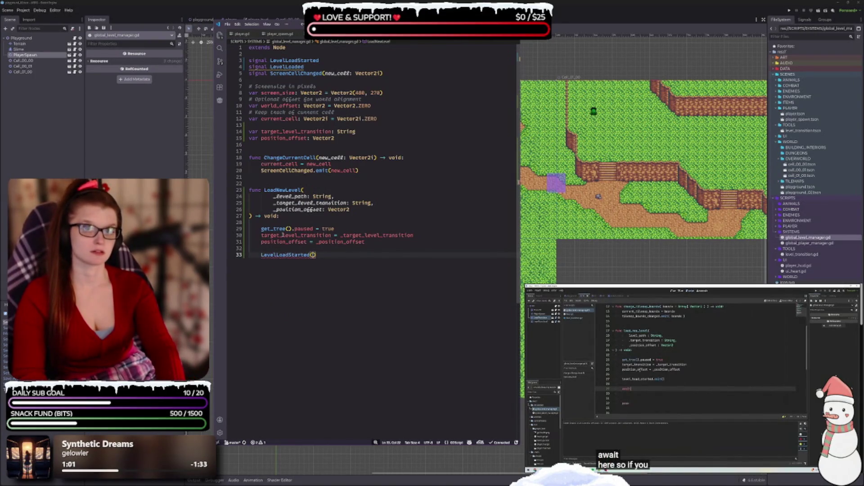
pyautogui.press('BackSpace')
pyautogui.press('BackSpace')
pyautogui.write('.emi')
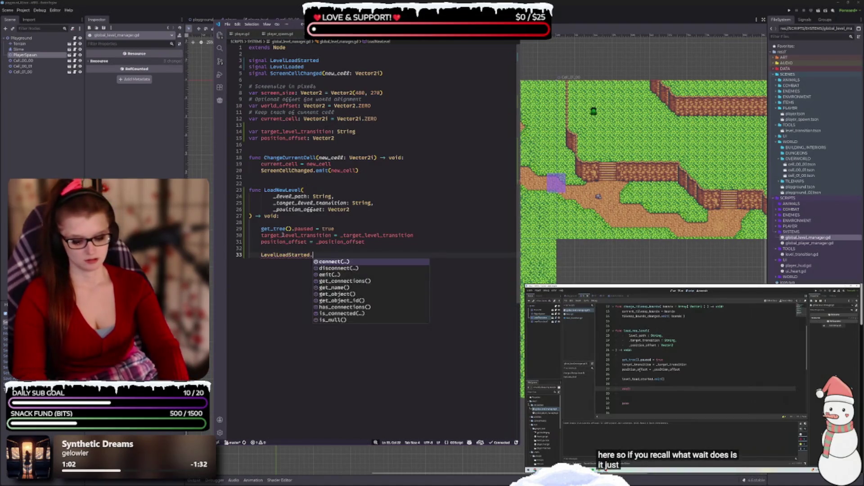
pyautogui.press('Return')
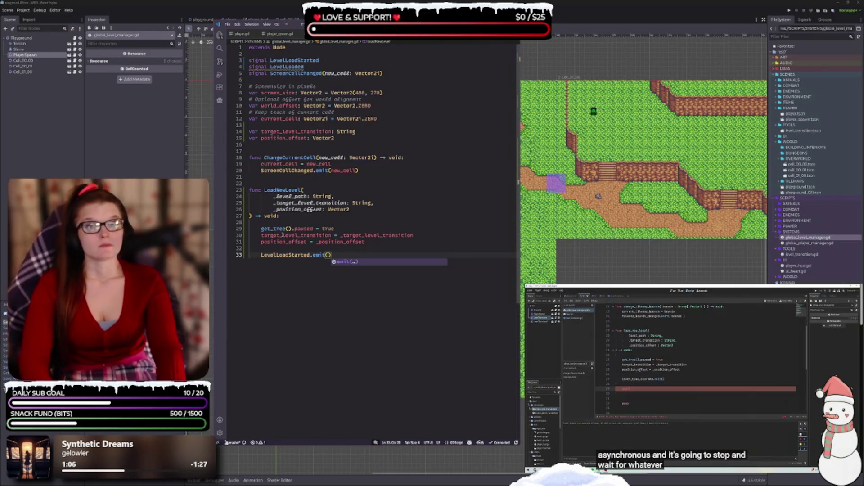
pyautogui.press('BackSpace')
pyautogui.write('(')
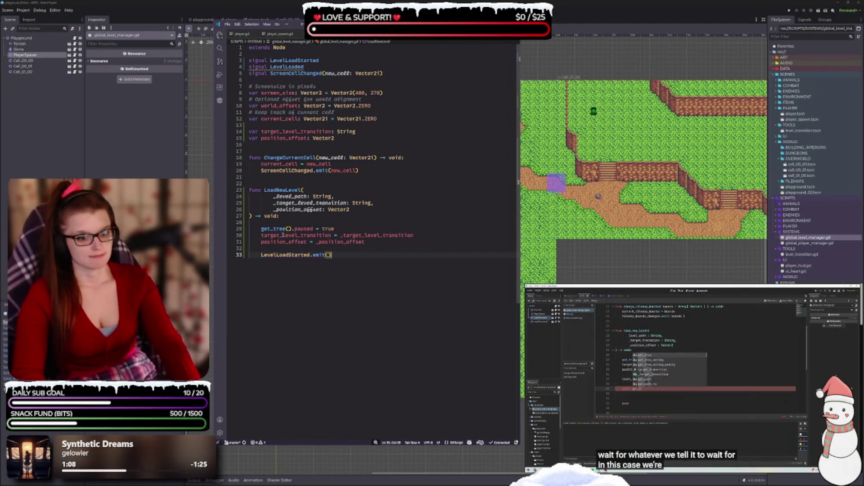
pyautogui.press('End')
pyautogui.press('Return')
pyautogui.press('Return')
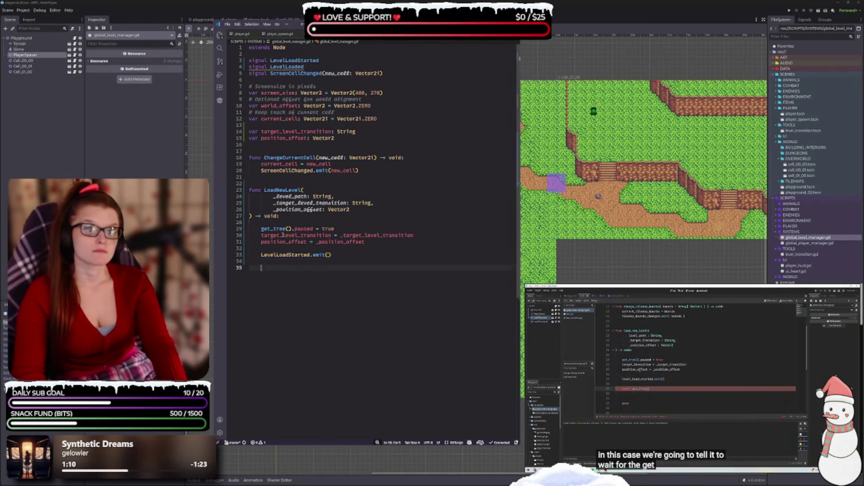
# Step: Write 'await get_tree().process_frame', undoing an unwanted _process completion
pyautogui.write('wait ')
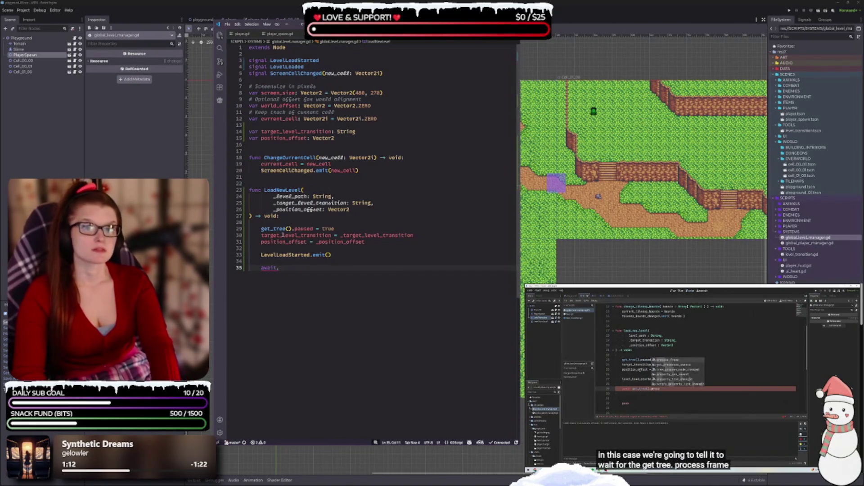
pyautogui.write('get_tree')
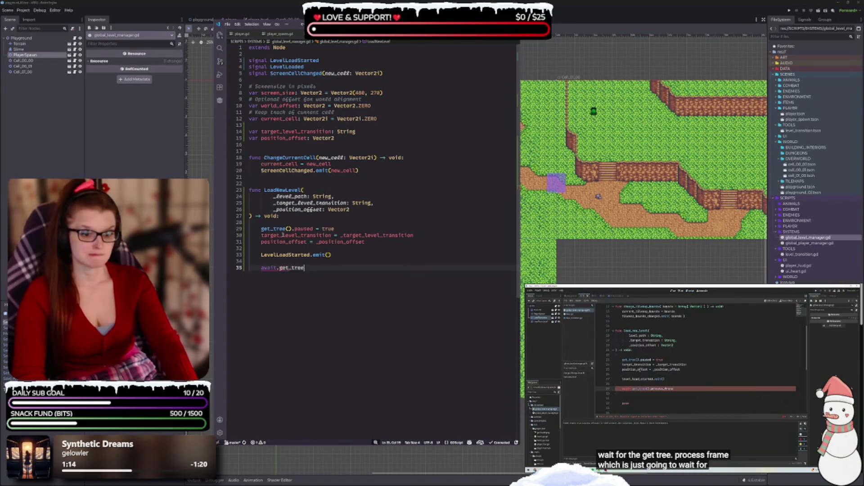
pyautogui.write('().p')
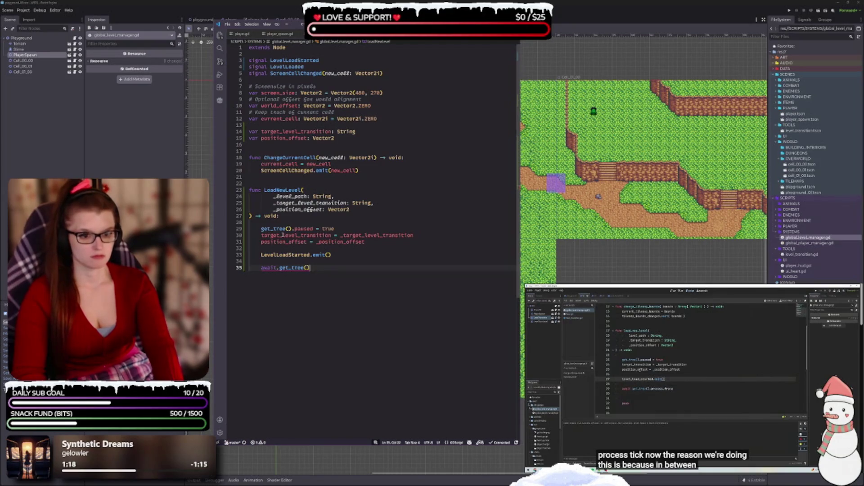
pyautogui.write('ro')
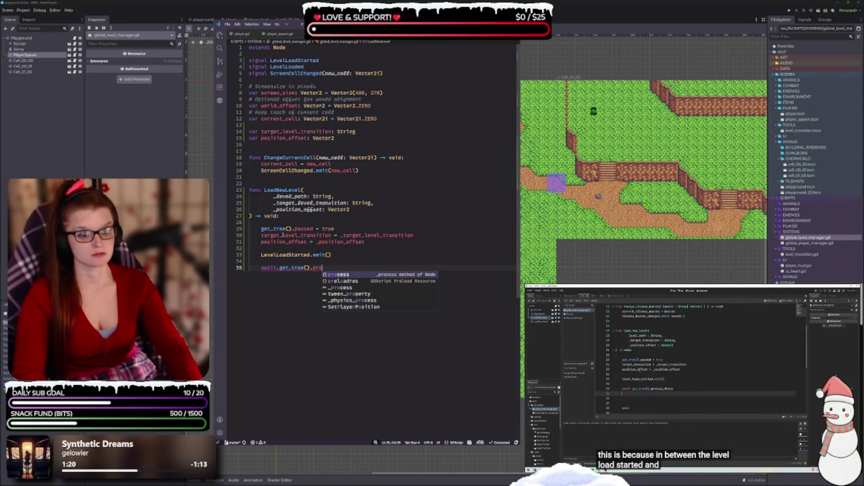
pyautogui.press('Return')
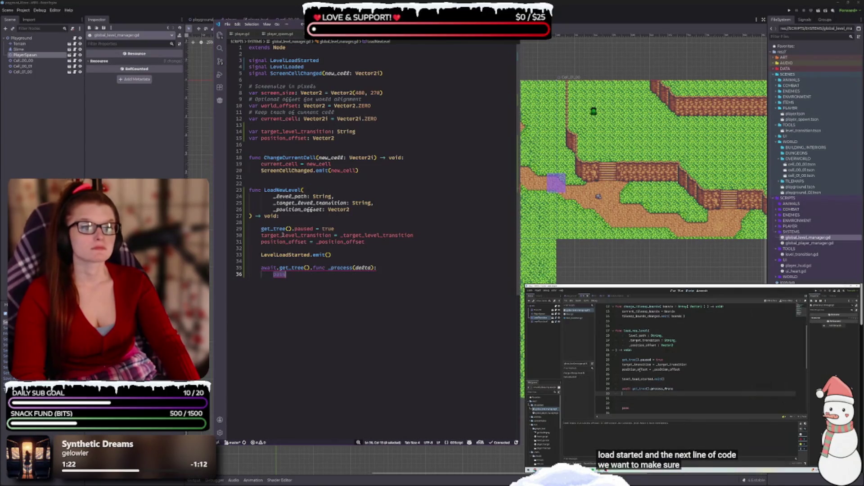
pyautogui.hotkey('ctrl', 'z')
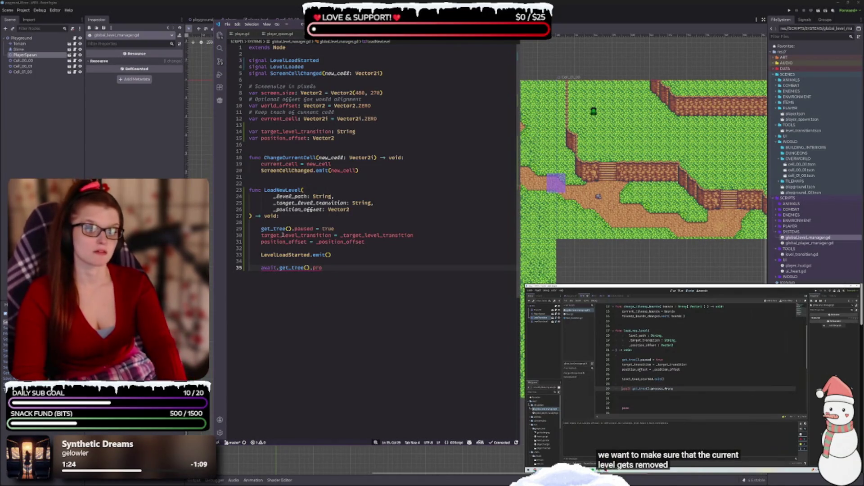
pyautogui.write('c')
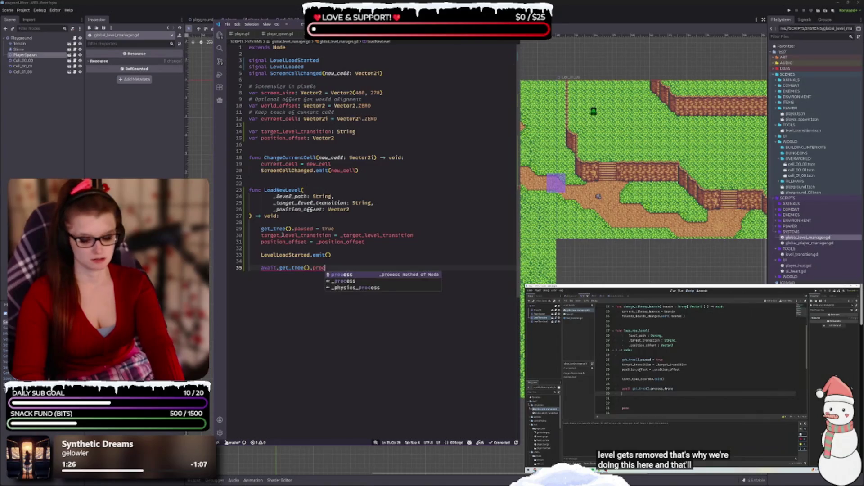
pyautogui.write('ess')
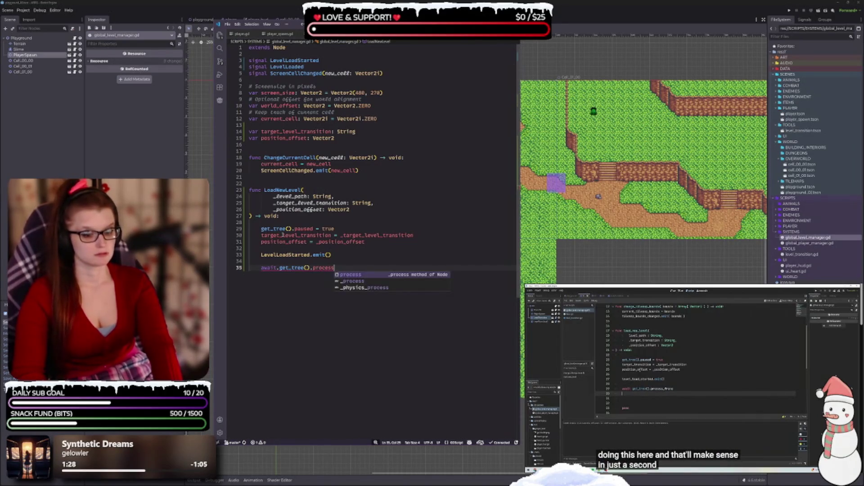
pyautogui.write('_frame')
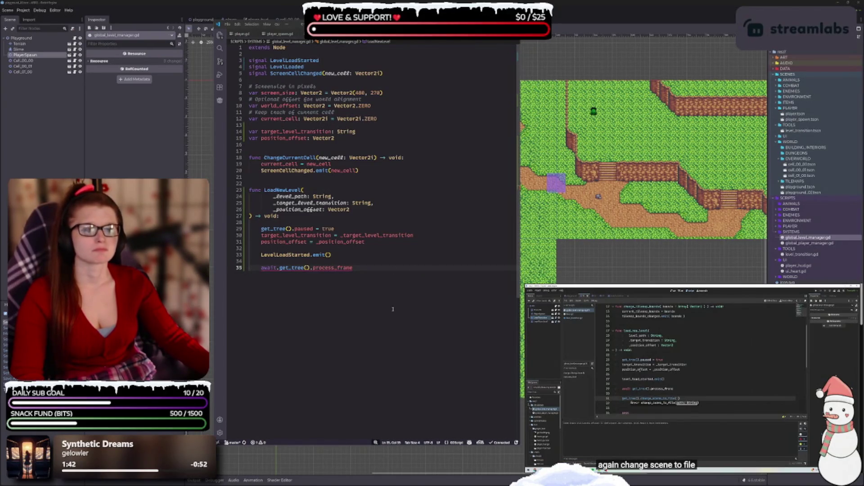
# Step: Add get_tree().change_scene_to_file(_level_path) after the process_frame await
pyautogui.scroll(-1, 355, 278)
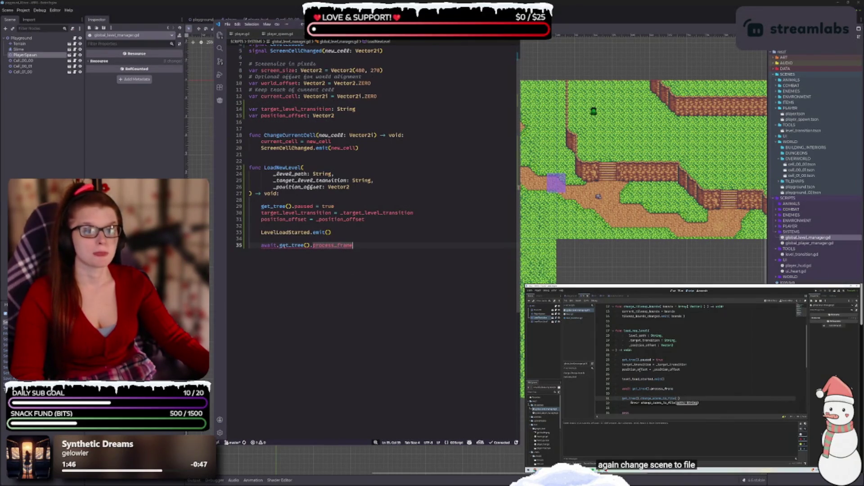
pyautogui.moveTo(282, 246)
pyautogui.click(281, 245)
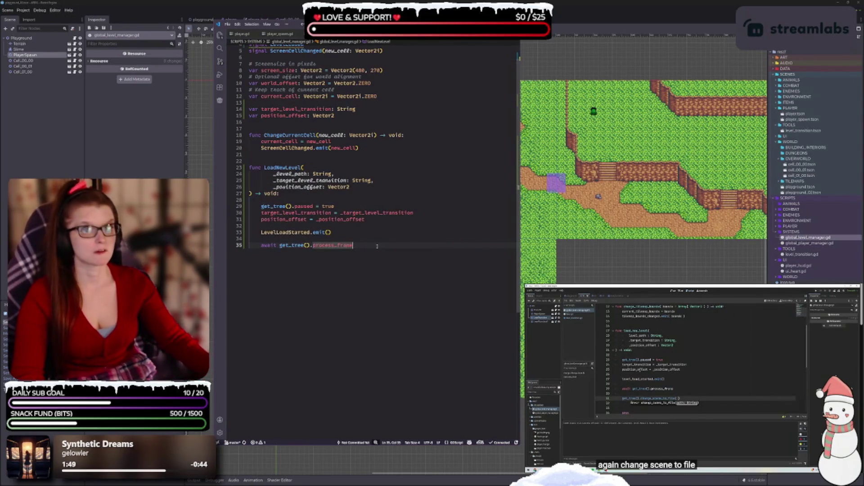
pyautogui.press('Return')
pyautogui.write('get')
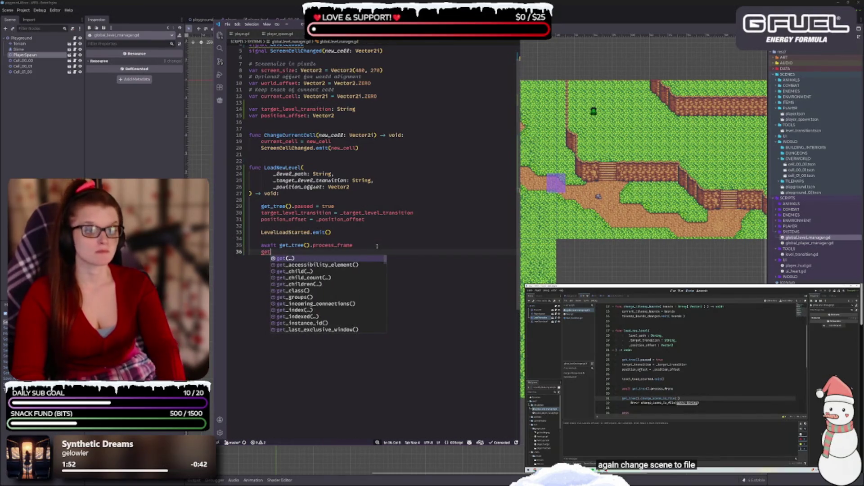
pyautogui.write('_tree')
pyautogui.press('Return')
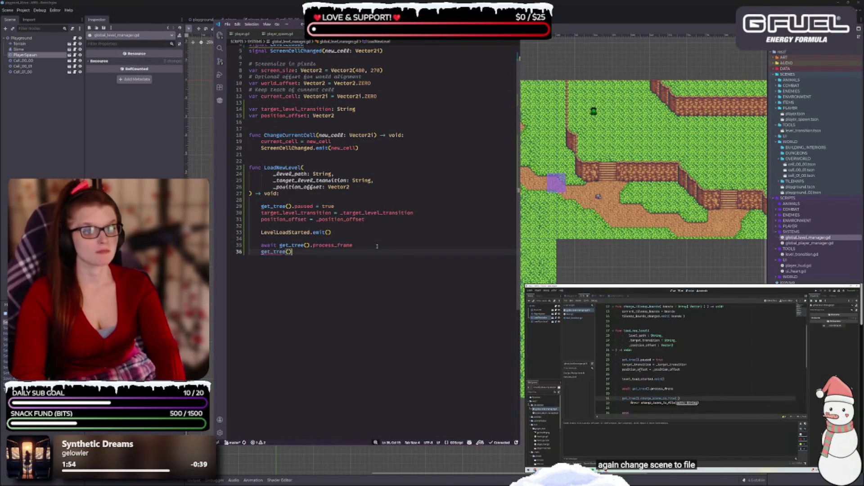
pyautogui.write('.change')
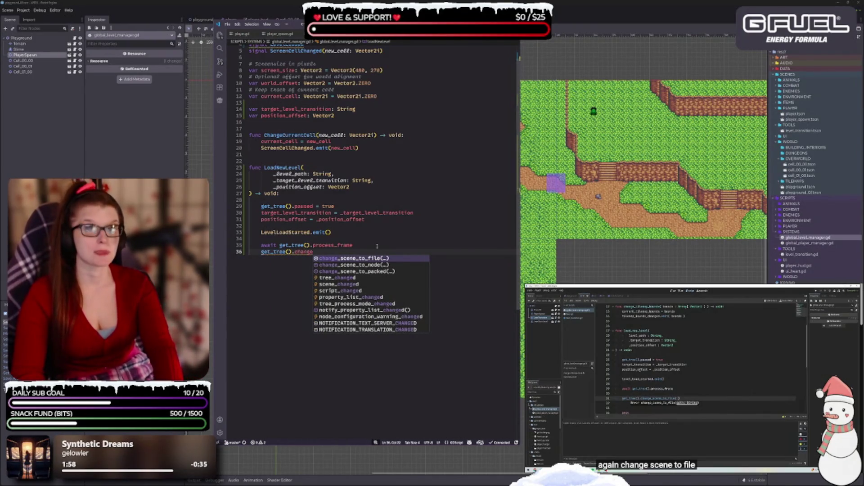
pyautogui.press('Return')
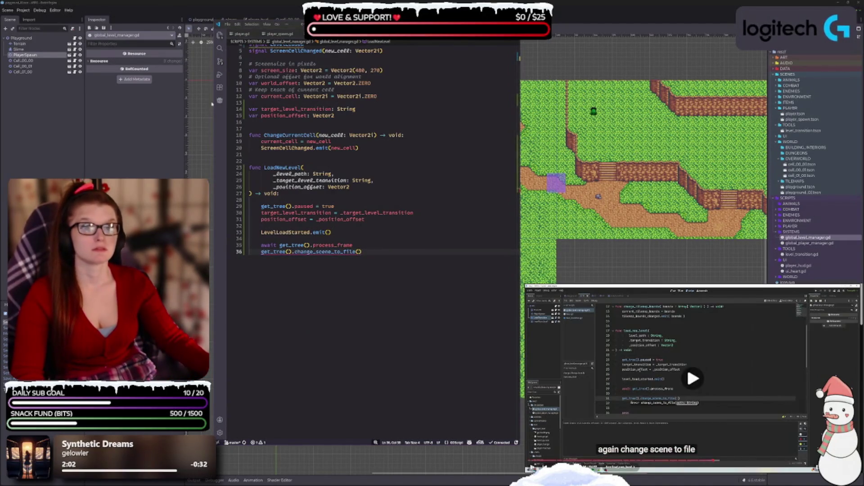
pyautogui.click(392, 248)
pyautogui.click(360, 252)
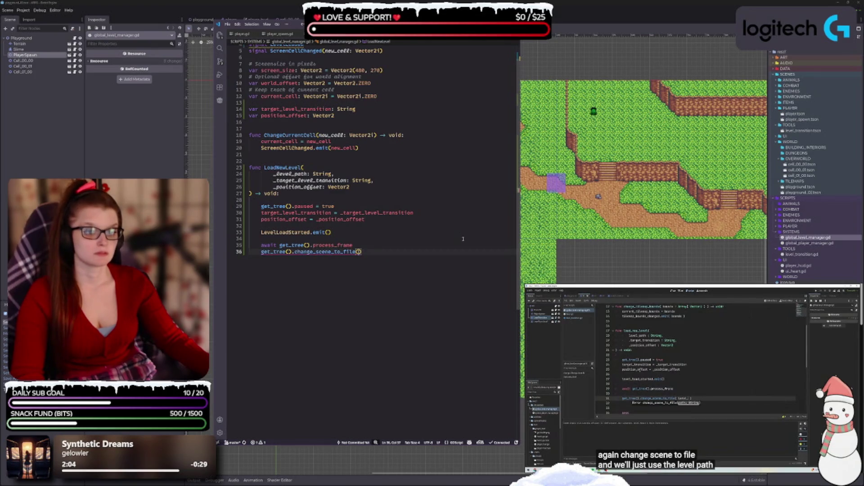
pyautogui.write('_level')
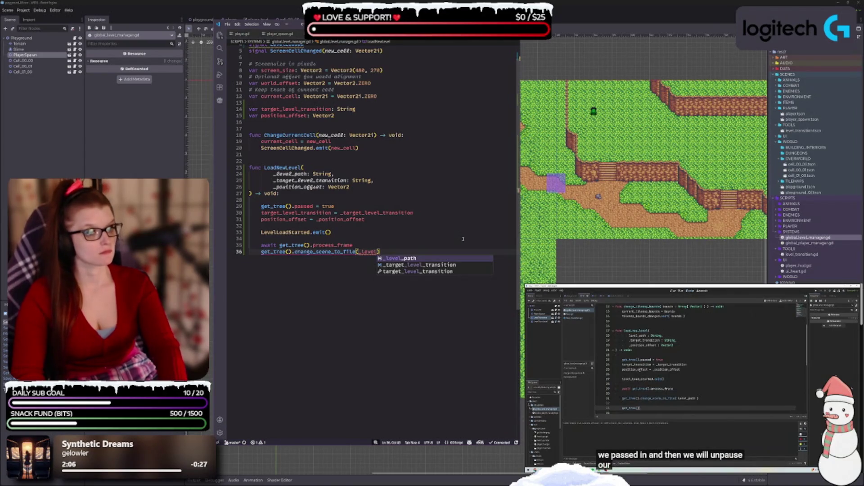
pyautogui.press('Return')
pyautogui.press('Return')
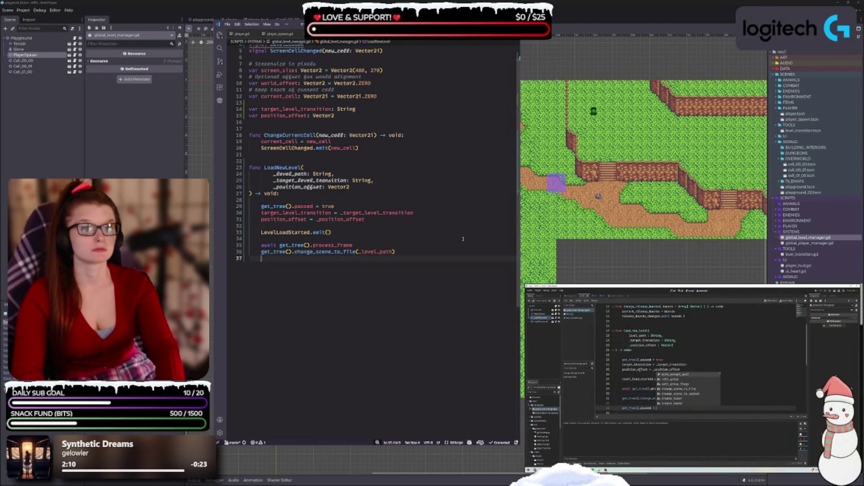
# Step: Unpause with get_tree().paused = false and begin an 'await get_tree()' line
pyautogui.write('get_tree')
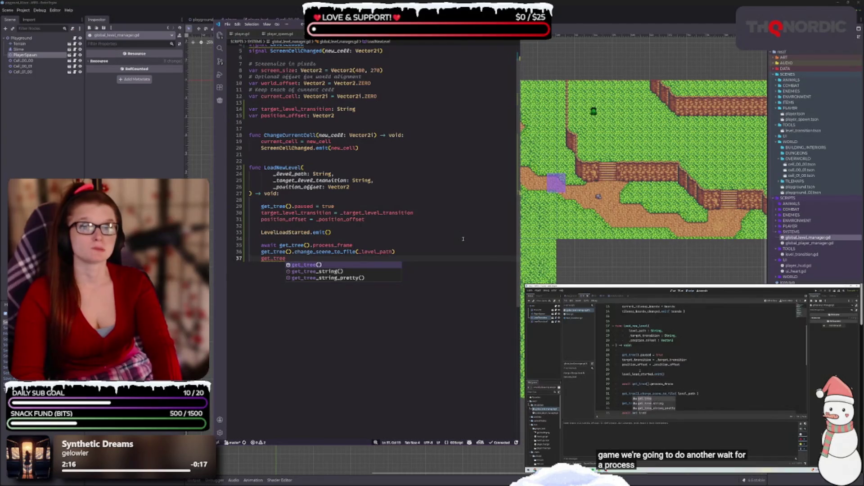
pyautogui.press('Return')
pyautogui.write('.')
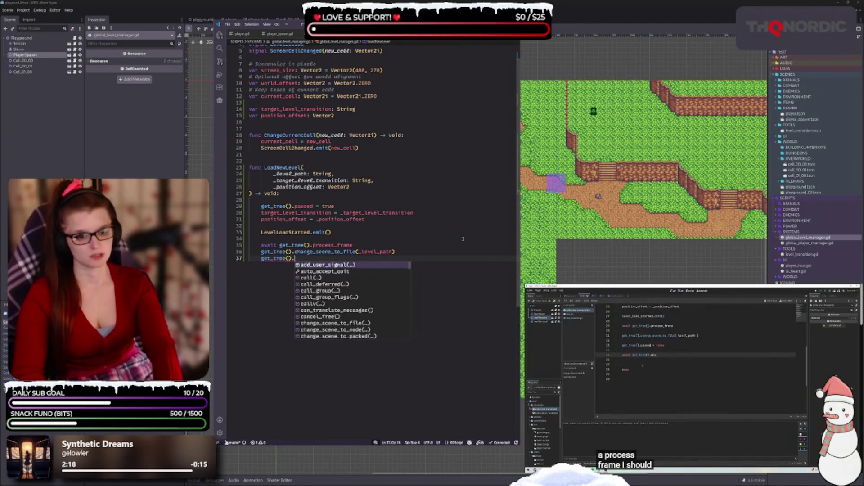
pyautogui.write('paused = ')
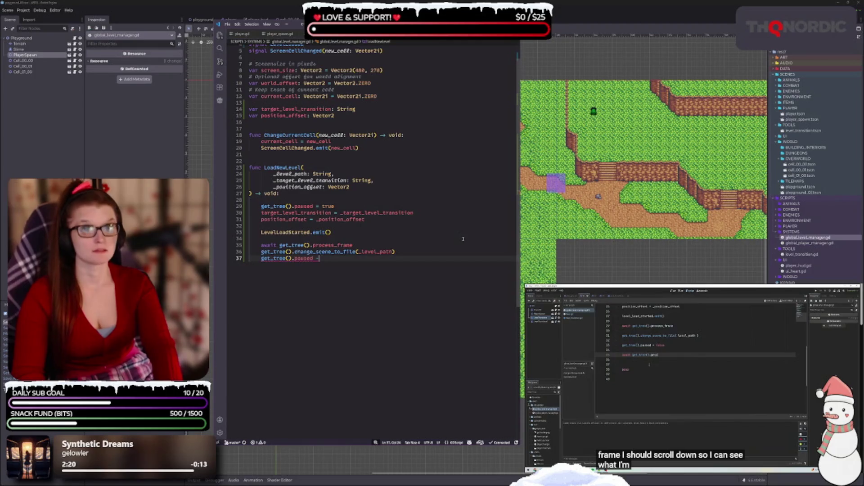
pyautogui.write('false')
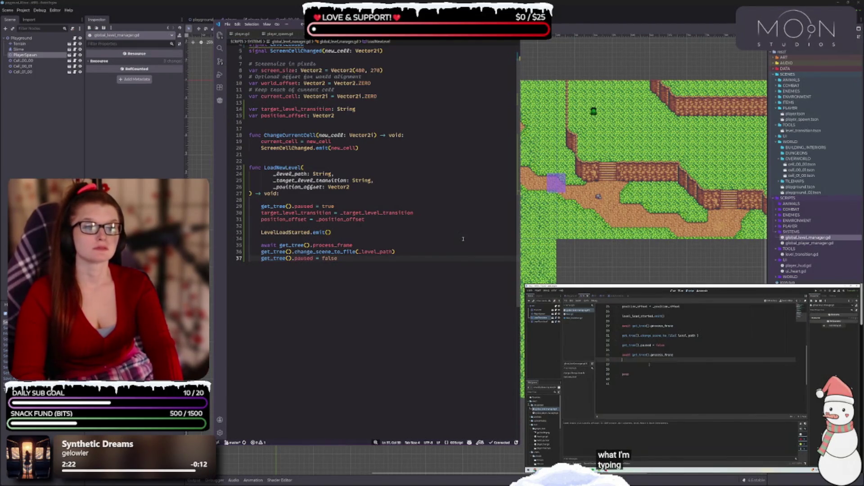
pyautogui.press('Return')
pyautogui.write('await ')
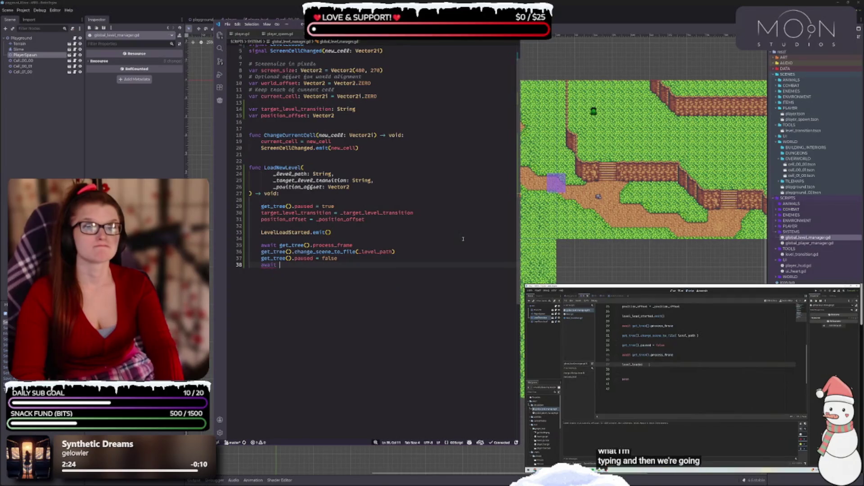
pyautogui.write('get_tree')
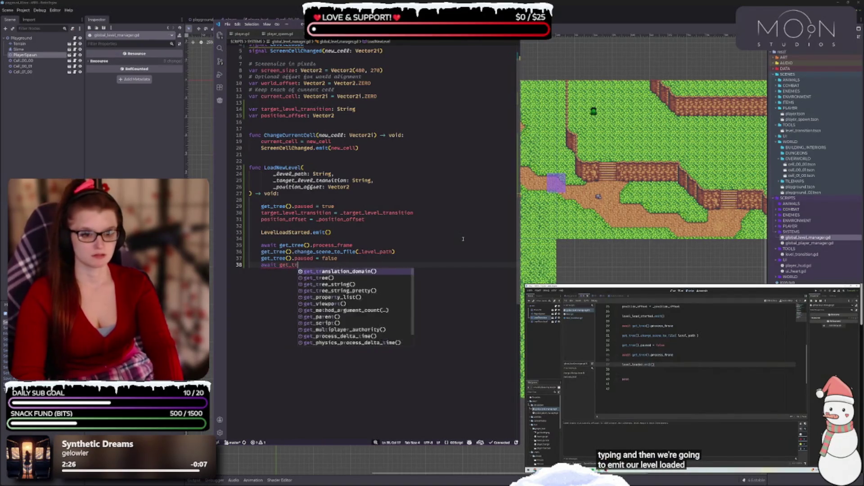
pyautogui.press('Return')
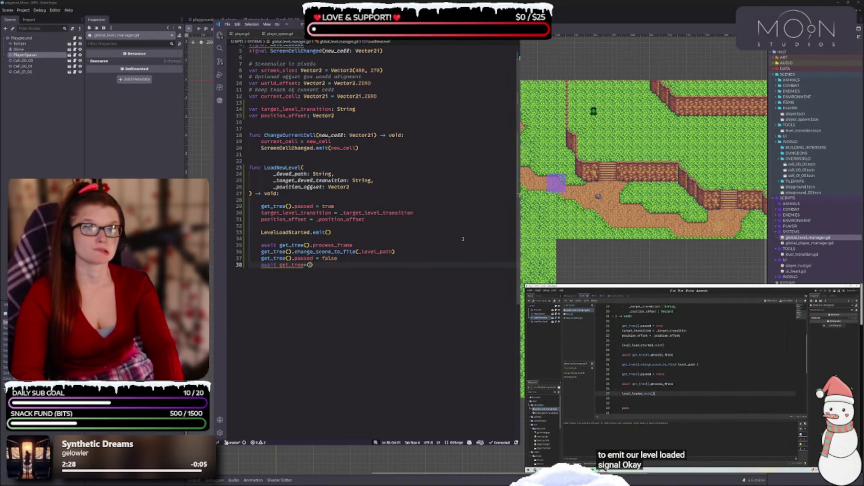
# Step: Complete a second await get_tree().process_frame and add LevelLoaded.emit() to end LoadNewLevel
pyautogui.click(328, 265)
pyautogui.press('Left')
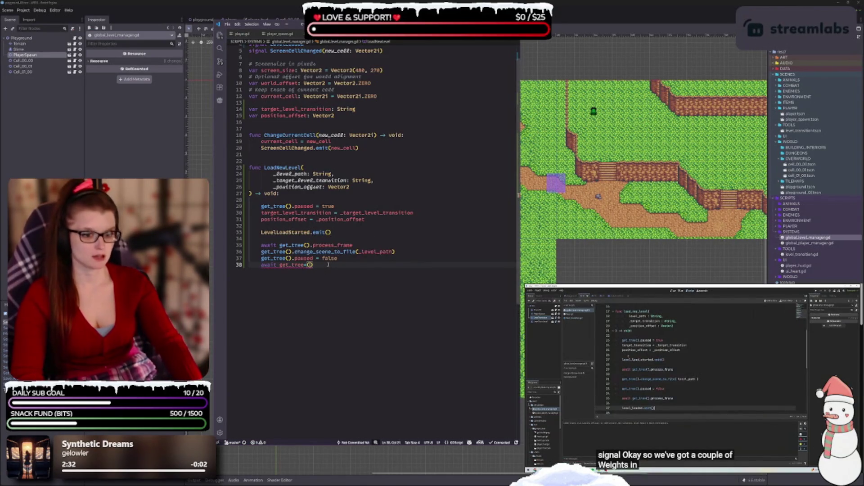
pyautogui.press('Left')
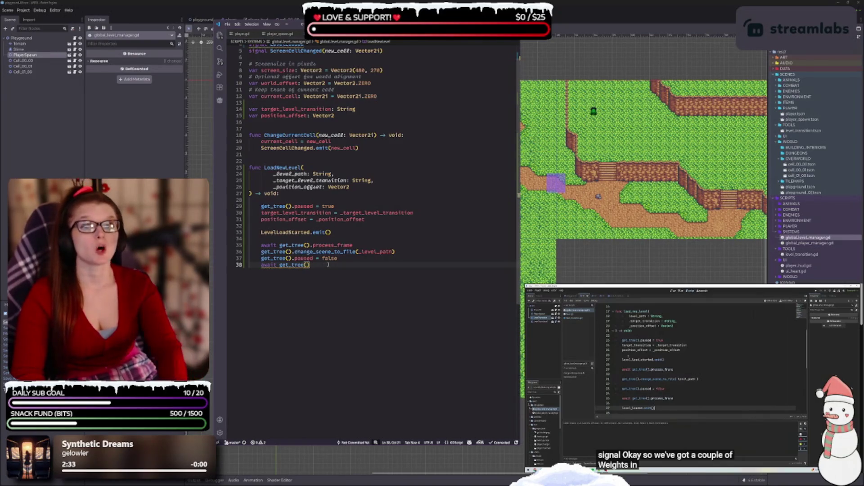
pyautogui.write('.')
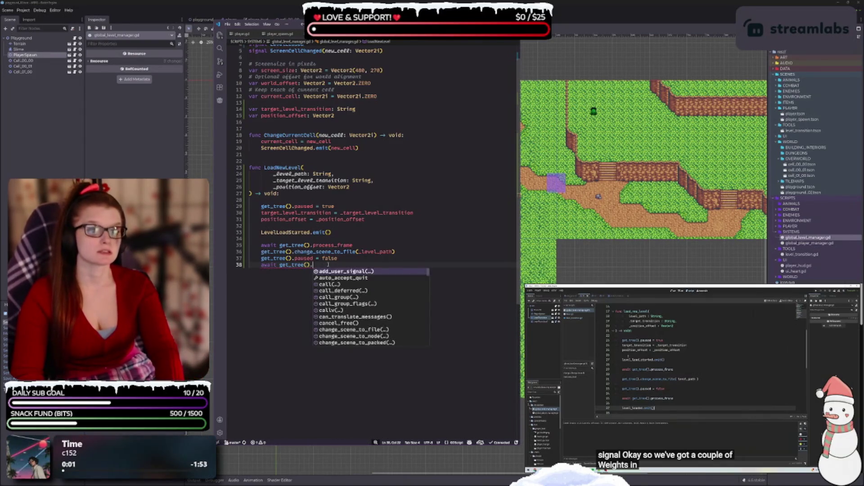
pyautogui.write('proc')
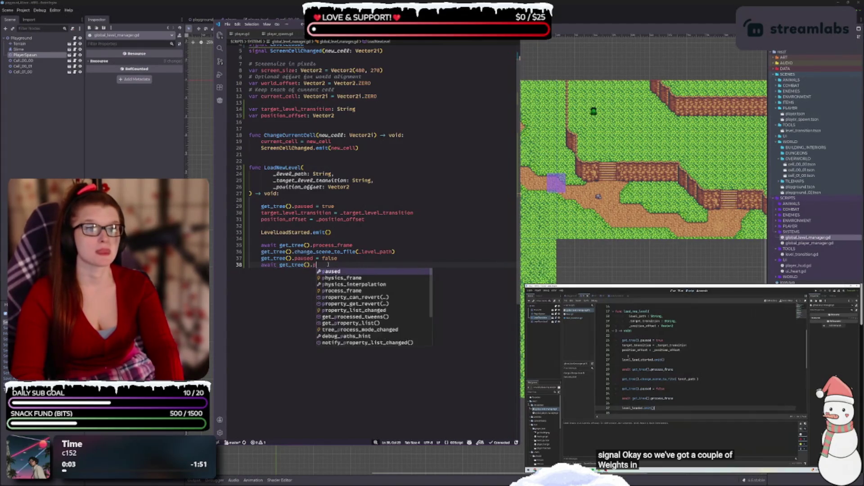
pyautogui.press('Return')
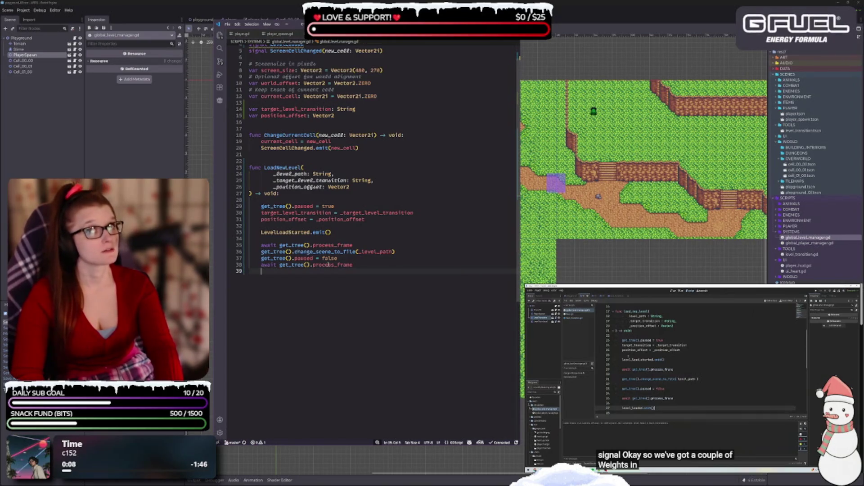
pyautogui.write('Level')
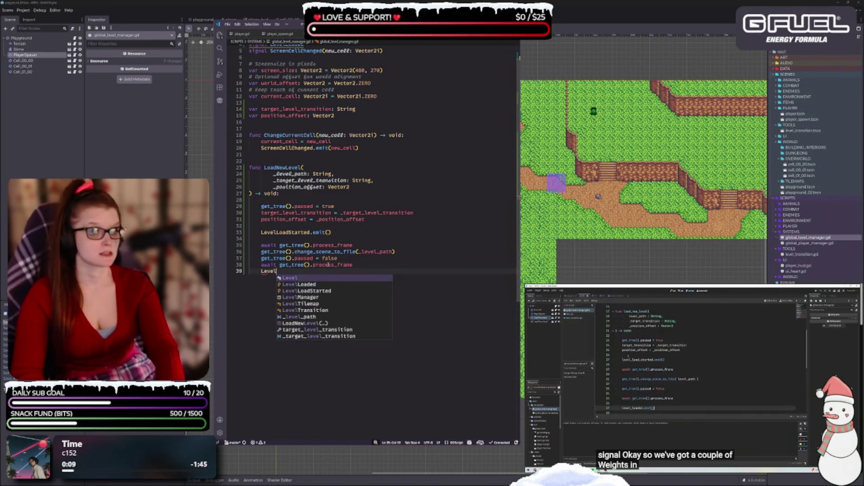
pyautogui.write('Loaded.emit')
pyautogui.press('Return')
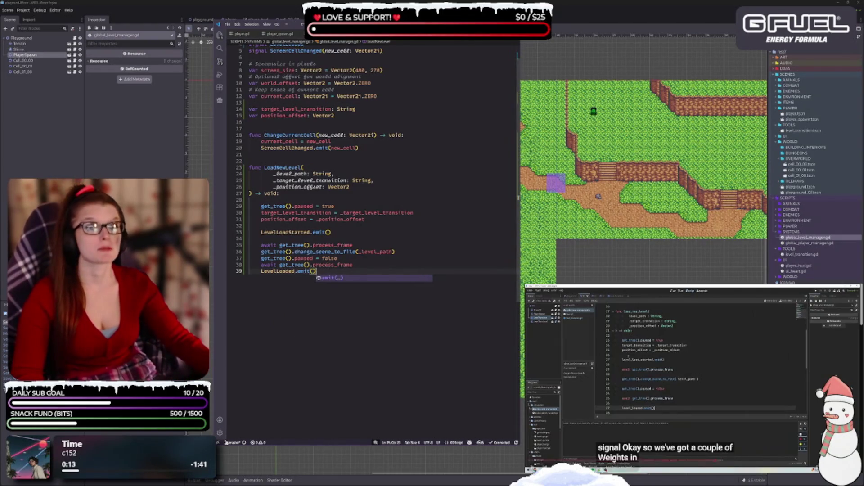
# Step: Delete the blank line between LevelLoadStarted.emit() and the process_frame awaits
pyautogui.click(332, 265)
pyautogui.click(332, 273)
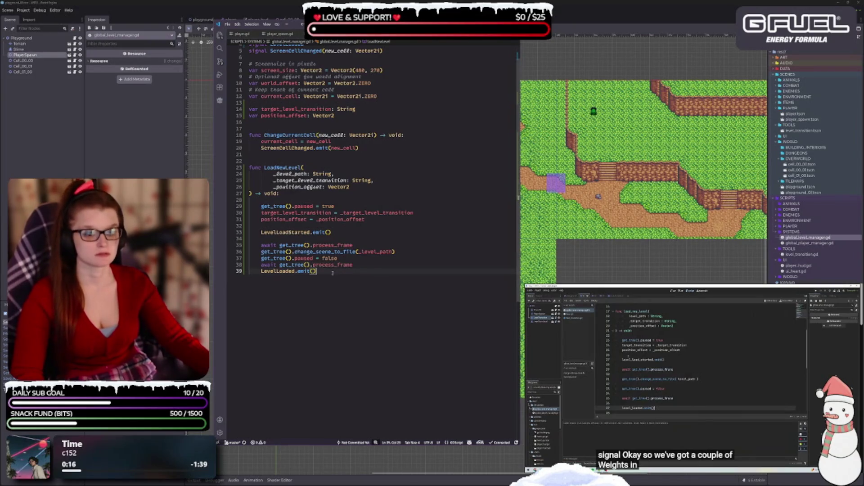
pyautogui.click(363, 237)
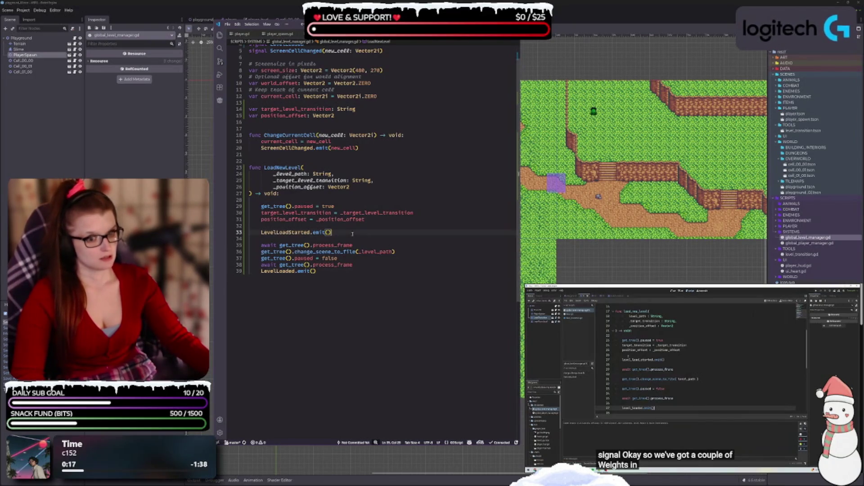
pyautogui.press('BackSpace')
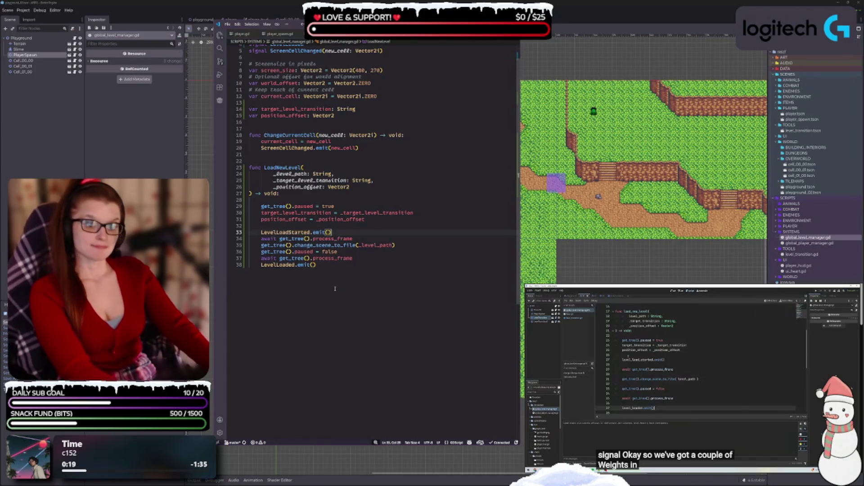
pyautogui.press('Up')
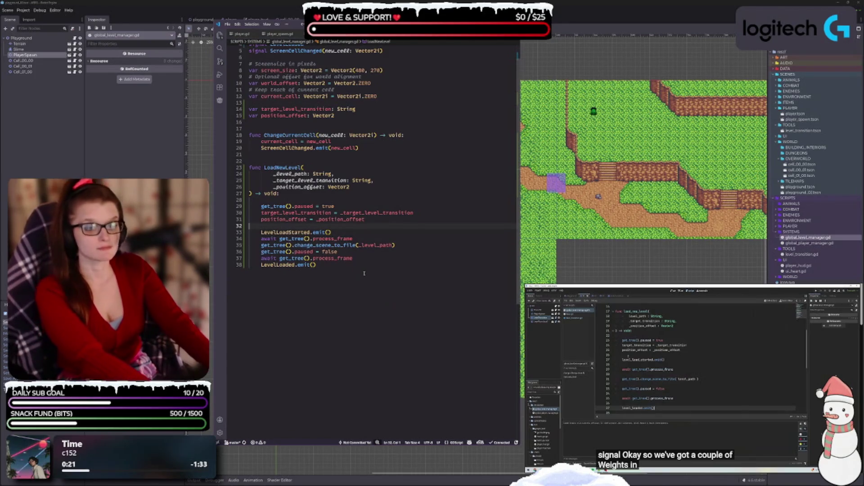
# Step: Rework LoadNewLevel's spacing, adding a line after paused = true and deleting the inner blank lines
pyautogui.click(358, 208)
pyautogui.press('Return')
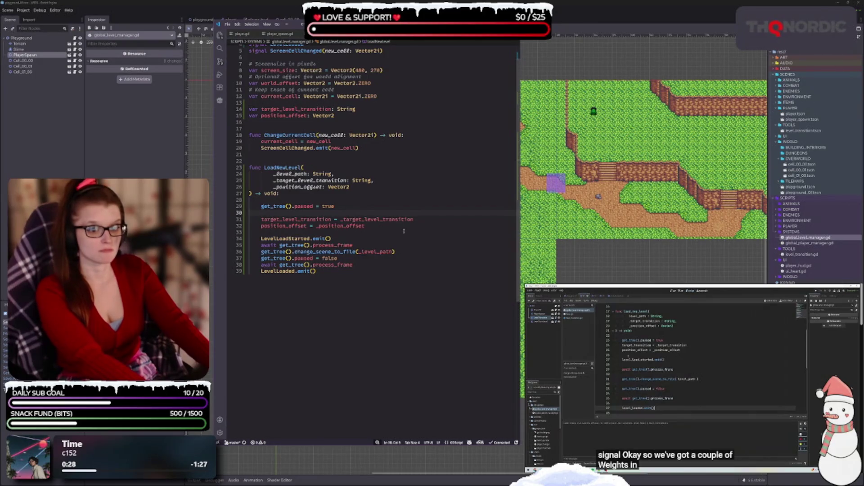
pyautogui.click(384, 246)
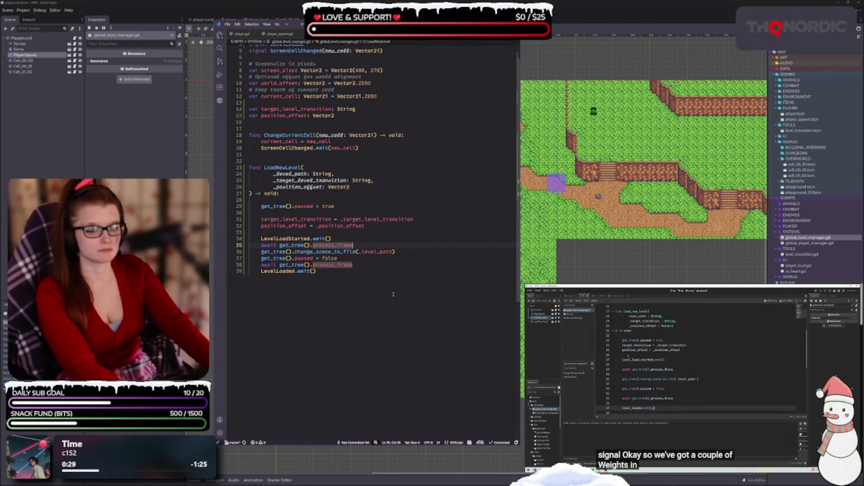
pyautogui.press('Return')
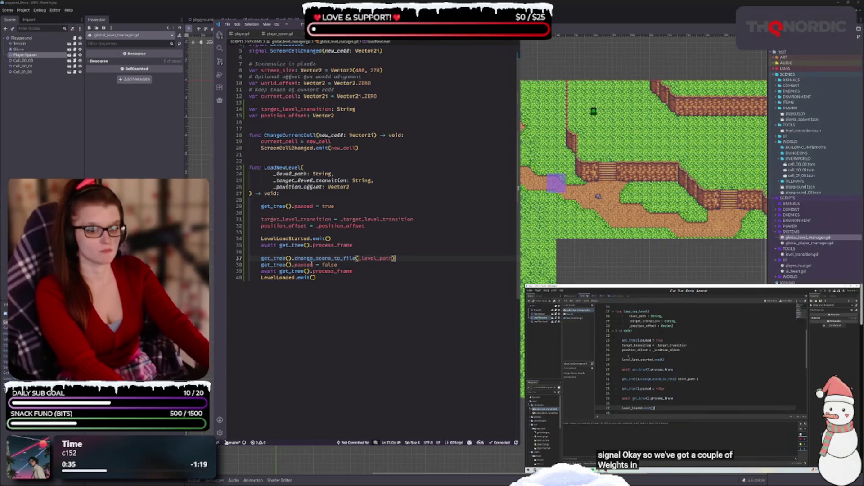
pyautogui.click(311, 254)
pyautogui.press('BackSpace')
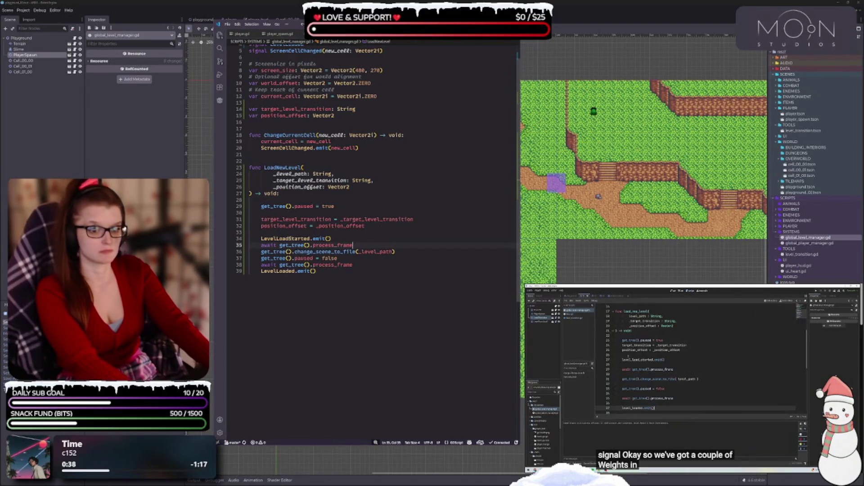
pyautogui.press('BackSpace')
pyautogui.press('Up')
pyautogui.press('Up')
pyautogui.press('BackSpace')
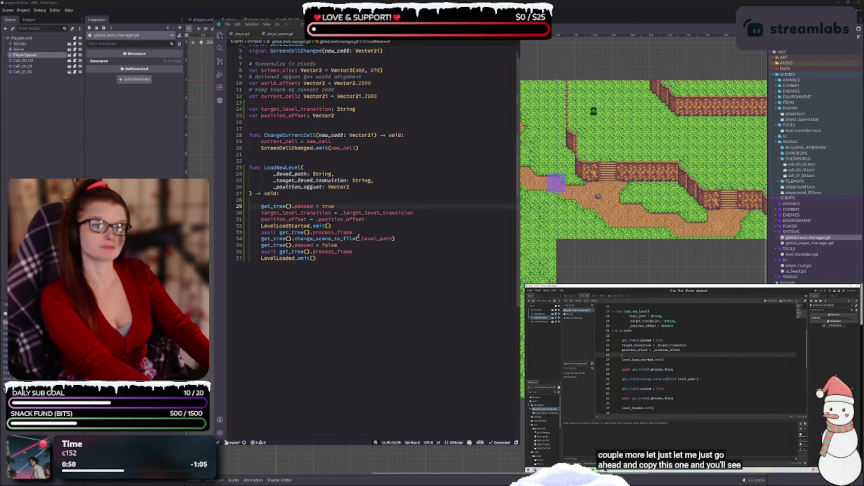
# Step: Copy the first process_frame await line and paste it after the position_offset assignment
pyautogui.moveTo(261, 239)
pyautogui.mouseDown()
pyautogui.moveTo(293, 245)
pyautogui.moveTo(261, 233)
pyautogui.mouseUp()
pyautogui.hotkey('ctrl', 'c')
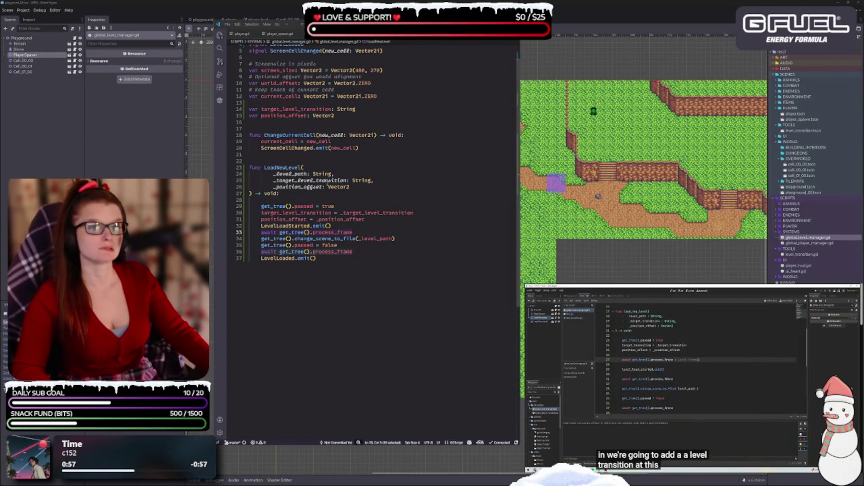
pyautogui.doubleClick(377, 218)
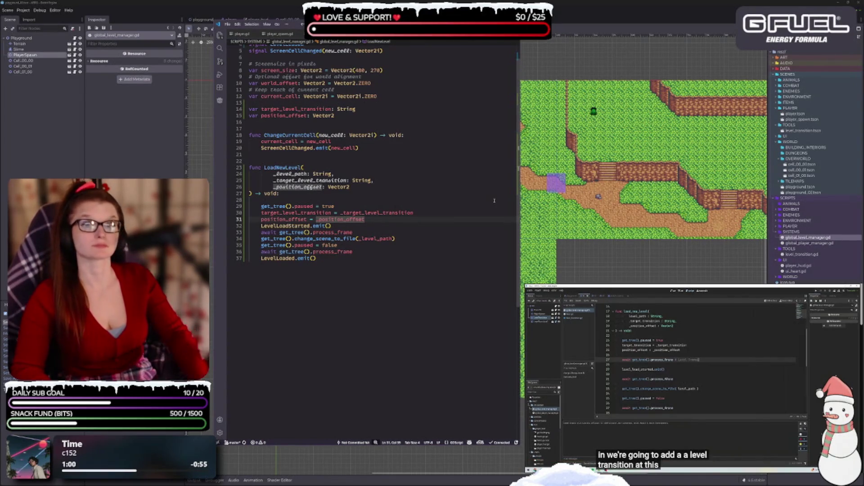
pyautogui.press('Return')
pyautogui.press('Return')
pyautogui.hotkey('ctrl', 'v')
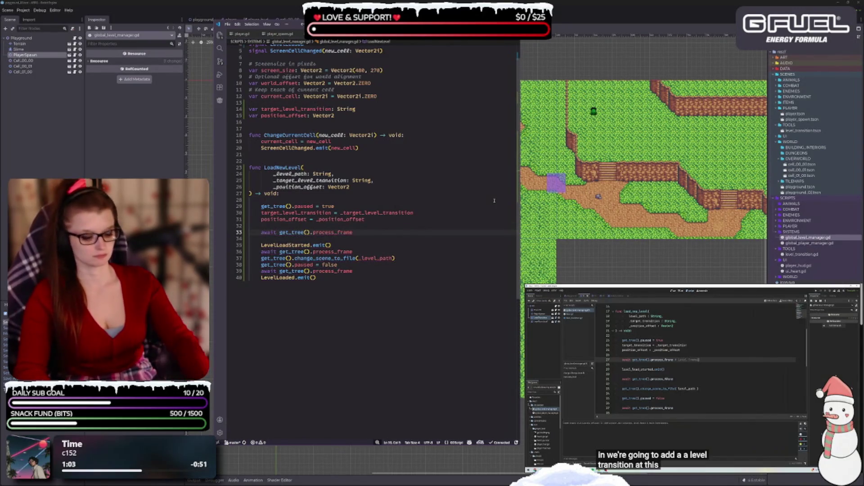
# Step: Add a '# Level transition effect ???' comment above the await before LevelLoadStarted.emit()
pyautogui.press('End')
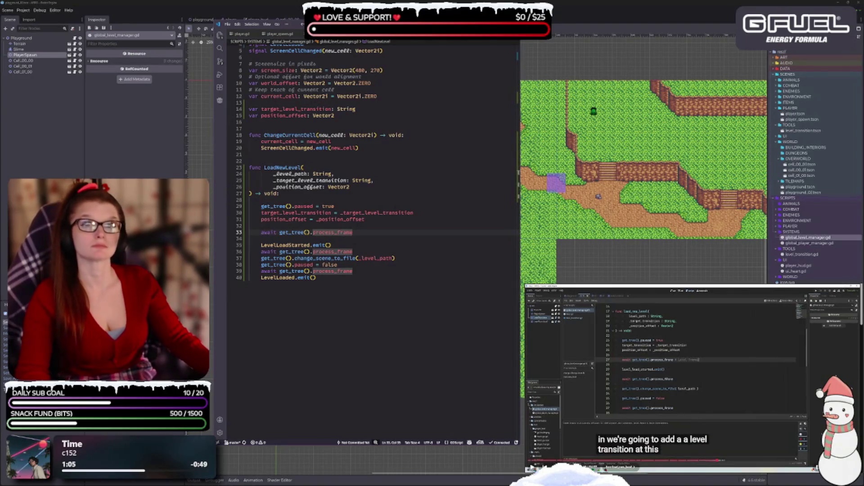
pyautogui.press('XF86AudioPlay')
pyautogui.press('XF86AudioPlay')
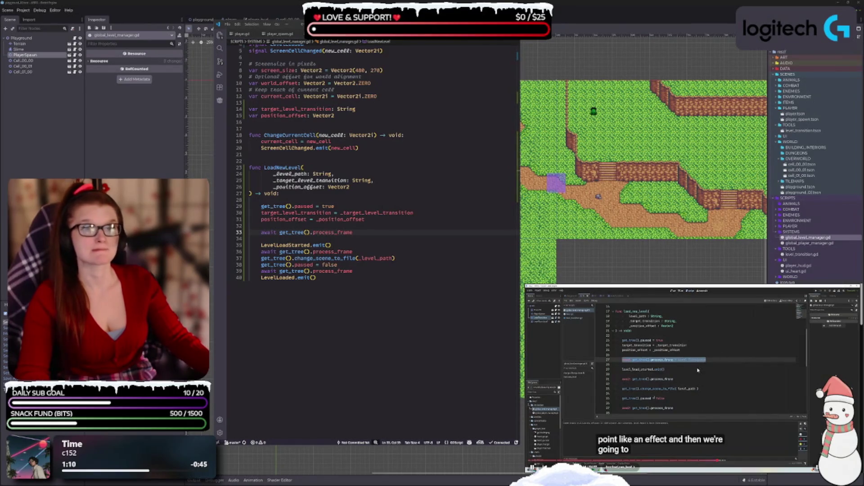
pyautogui.press('XF86AudioPlay')
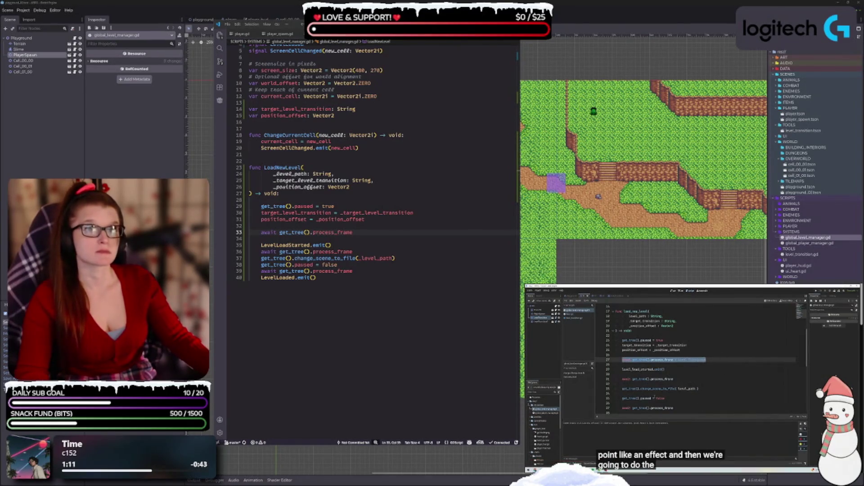
pyautogui.click(392, 231)
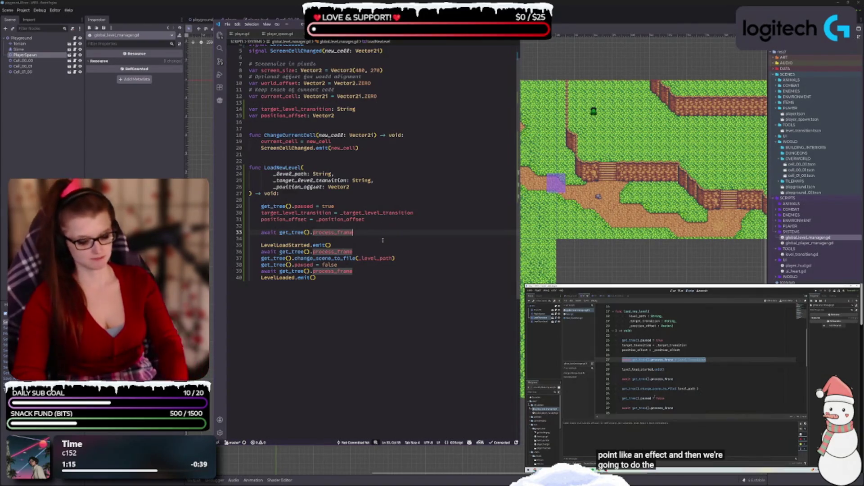
pyautogui.press('Up')
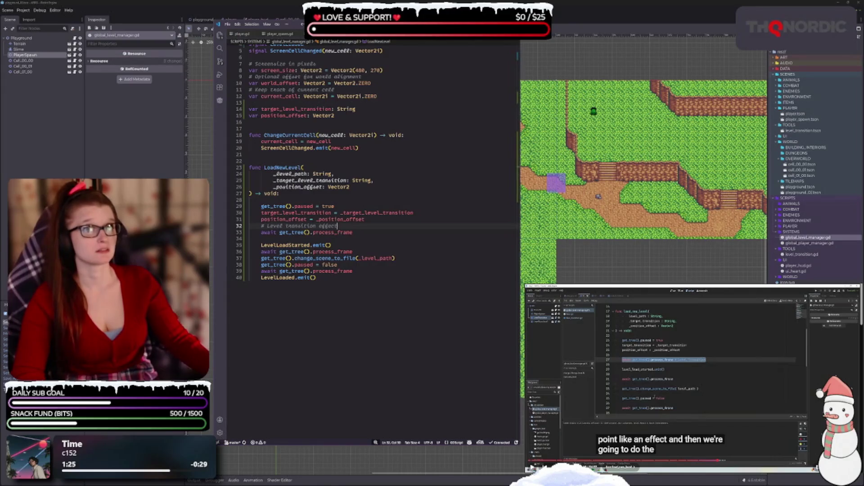
pyautogui.write(' ???')
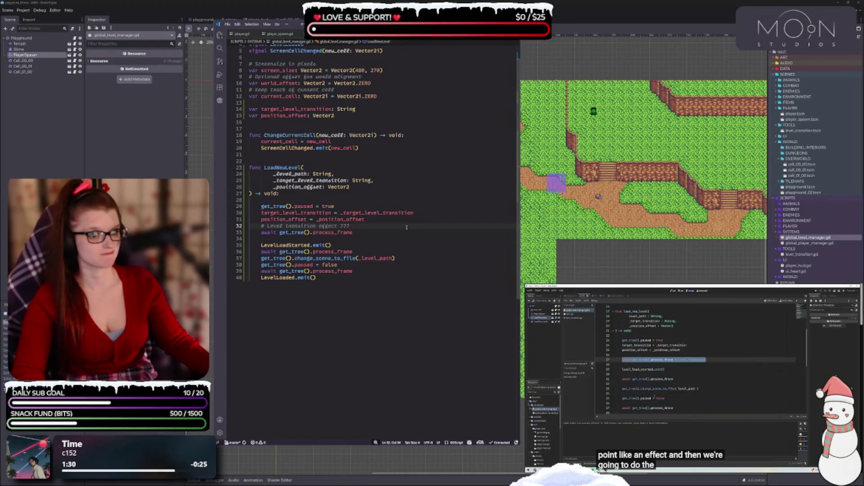
pyautogui.hotkey('ctrl', 'shift', 'Return')
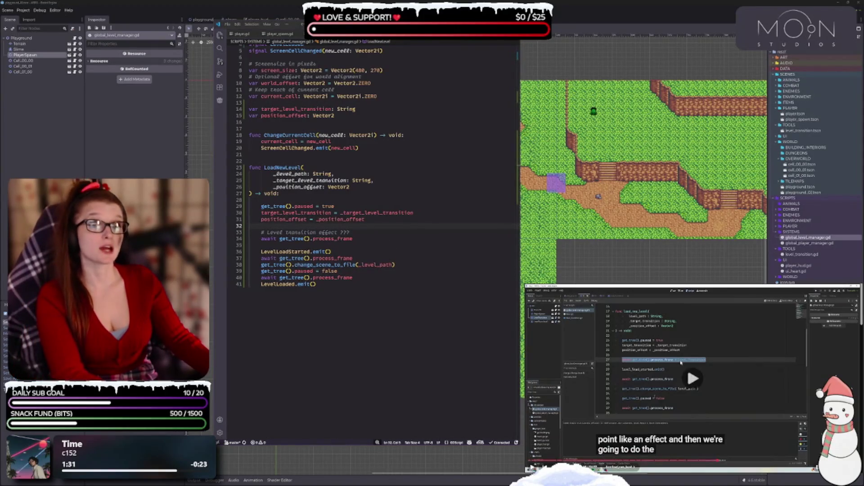
# Step: Add await get_tree().process_frame on a new line after change_scene_to_file
pyautogui.scroll(-1, 343, 247)
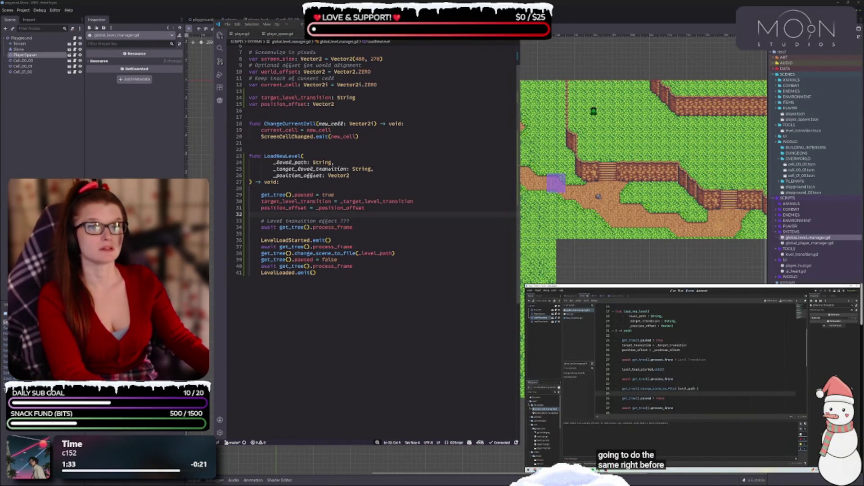
pyautogui.click(399, 254)
pyautogui.press('Return')
pyautogui.press('Return')
pyautogui.press('Return')
pyautogui.click(279, 266)
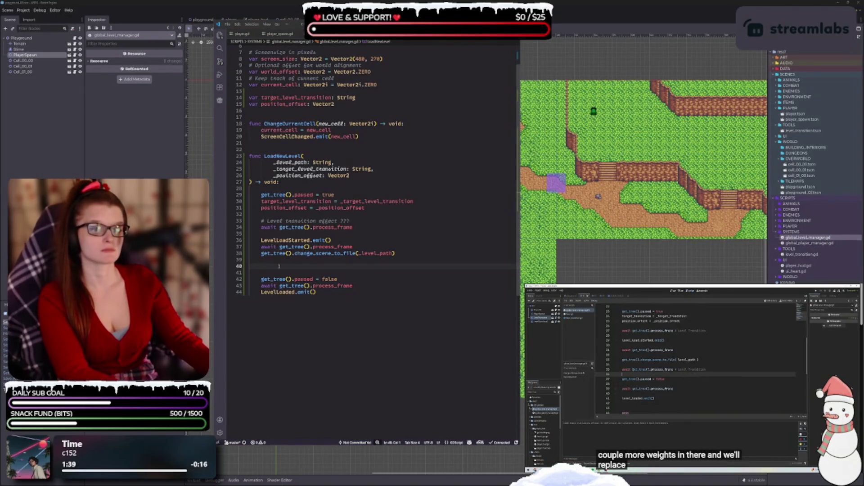
pyautogui.write('await get_tree().process_frame')
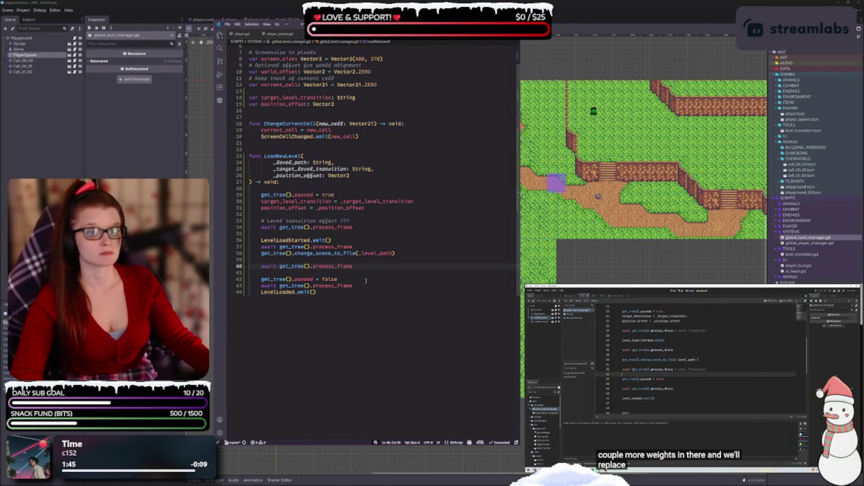
# Step: Duplicate the '# Level transition effect ???' comment, indented, above the second await
pyautogui.moveTo(347, 221); pyautogui.dragTo(261, 221)
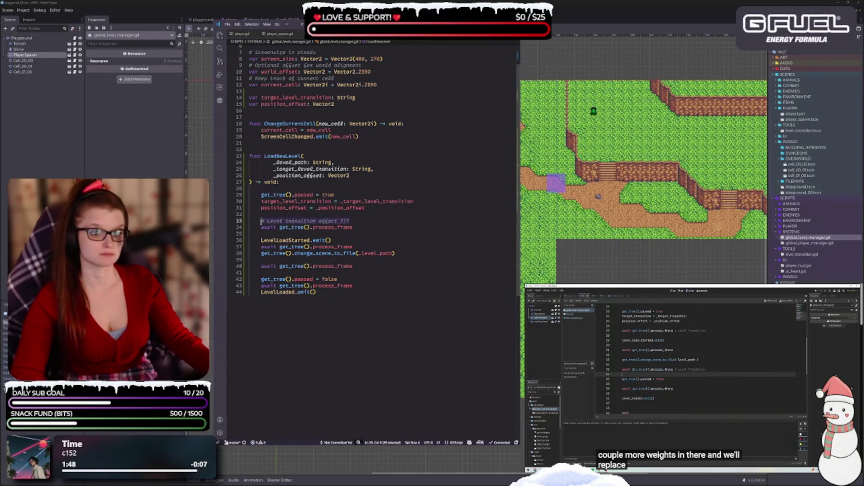
pyautogui.hotkey('ctrl', 'c')
pyautogui.click(332, 263)
pyautogui.press('Return')
pyautogui.hotkey('ctrl', 'v')
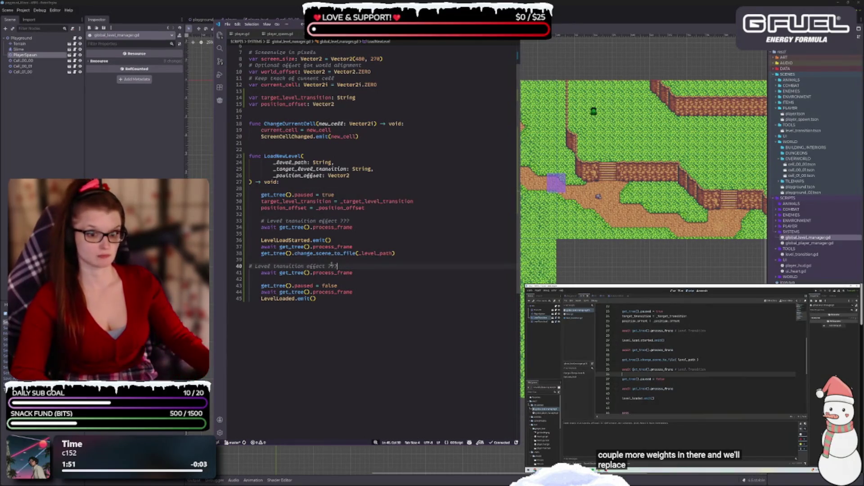
pyautogui.press('Home')
pyautogui.press('Tab')
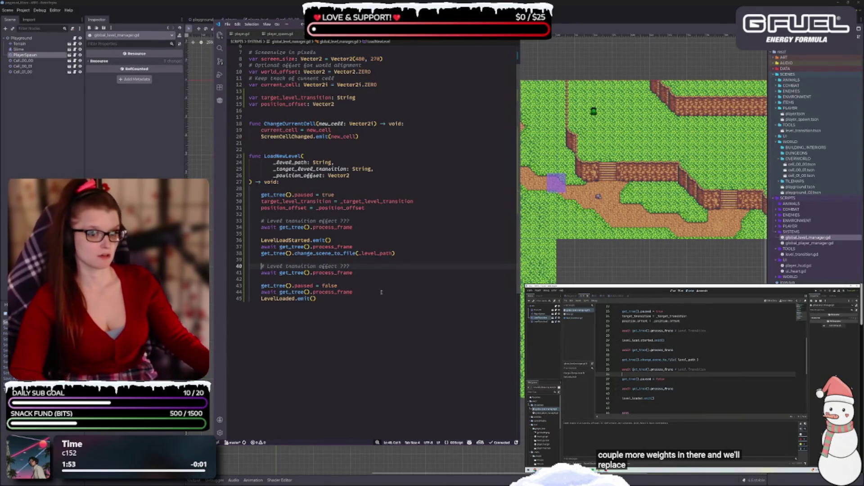
pyautogui.click(376, 273)
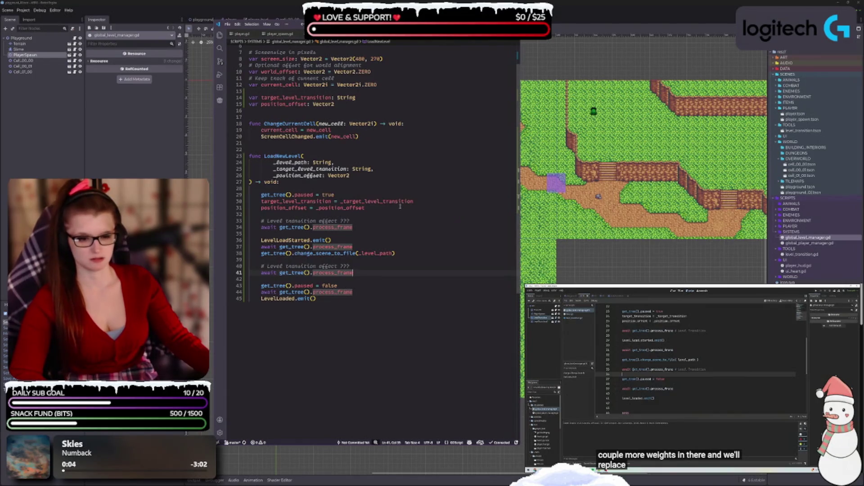
pyautogui.click(713, 404)
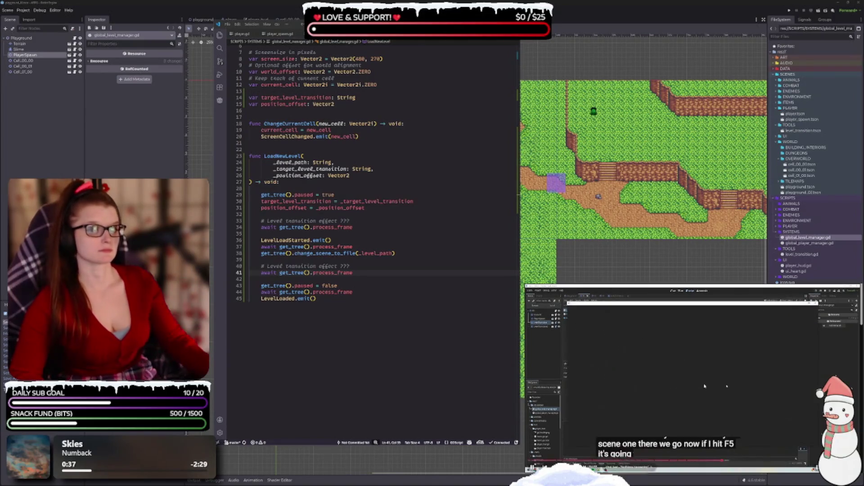
pyautogui.scroll(2, 347, 270)
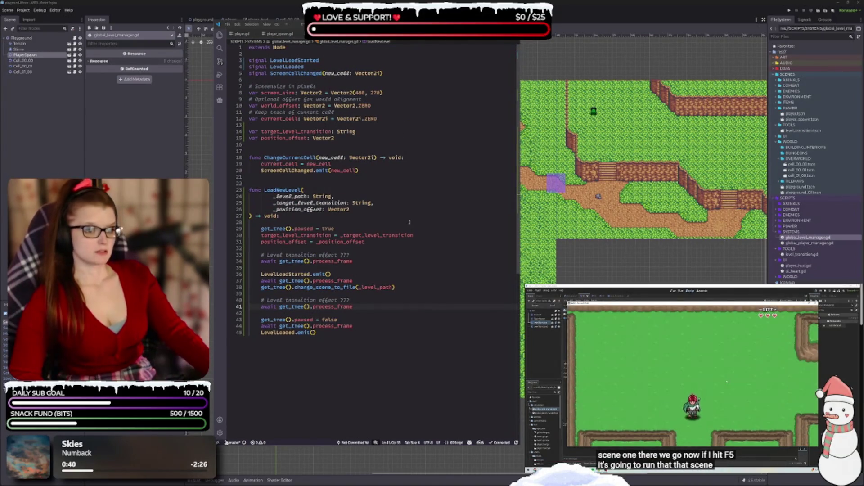
pyautogui.moveTo(519, 187); pyautogui.dragTo(558, 188)
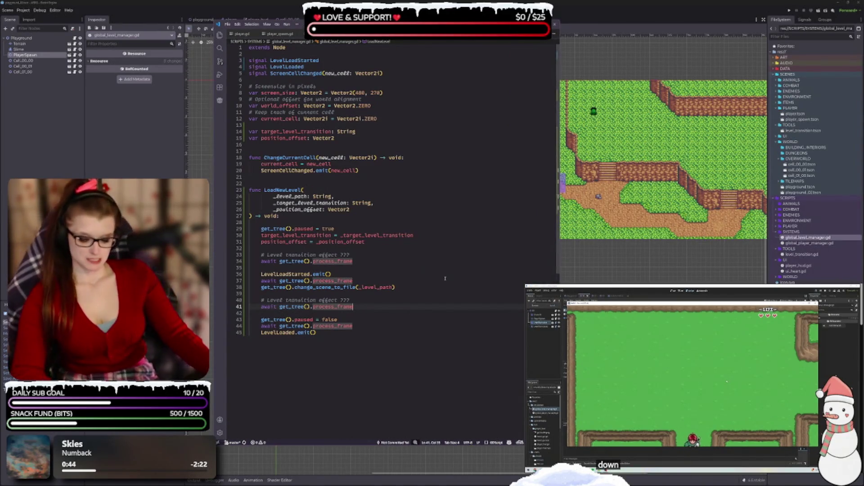
pyautogui.click(405, 267)
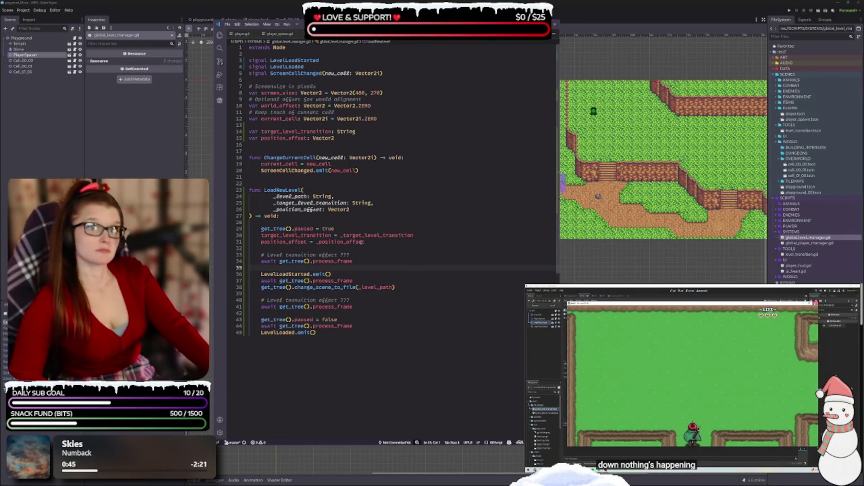
pyautogui.click(349, 230)
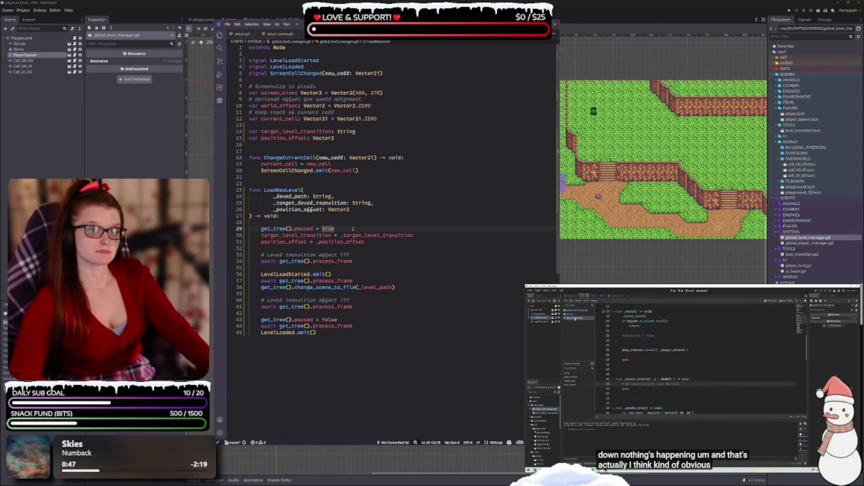
pyautogui.doubleClick(273, 197)
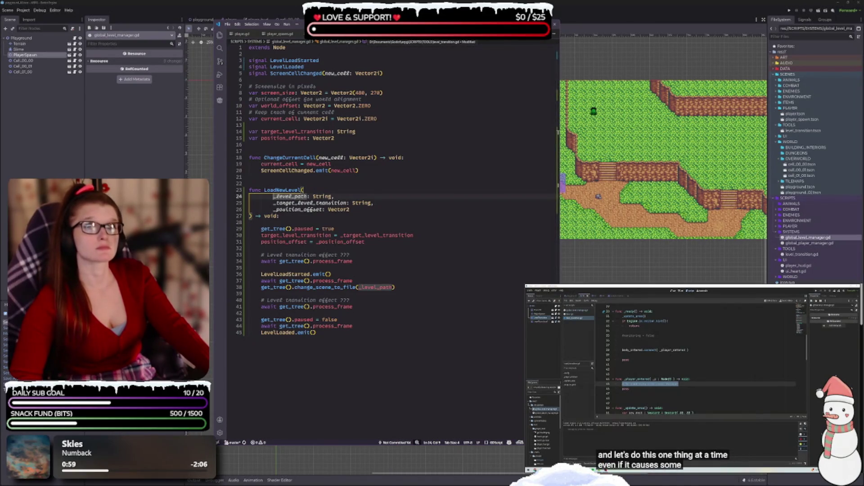
pyautogui.hotkey('ctrl', 'Tab')
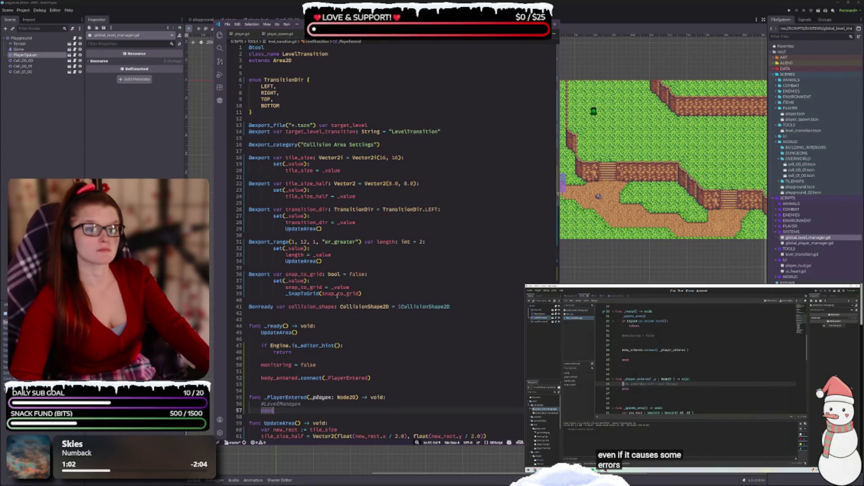
# Step: In _PlayerEntered, uncomment the LevelManager line and delete the placeholder pass
pyautogui.scroll(-2, 358, 216)
pyautogui.scroll(-4, 357, 216)
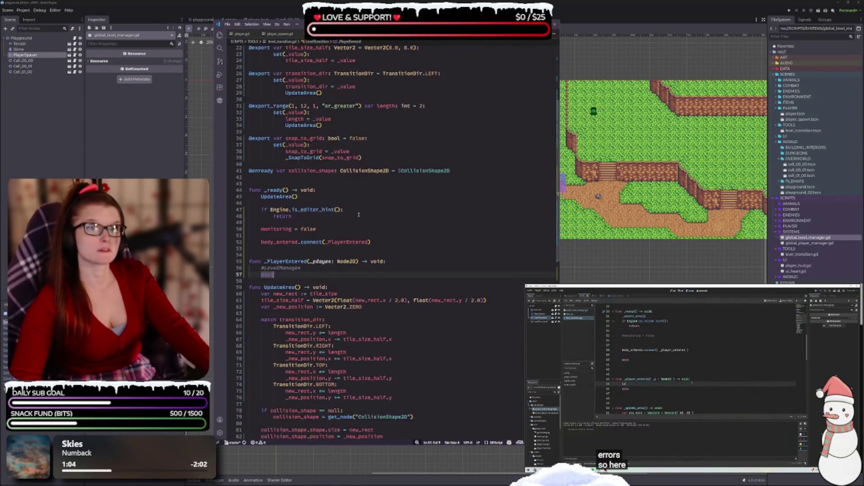
pyautogui.scroll(-1, 327, 287)
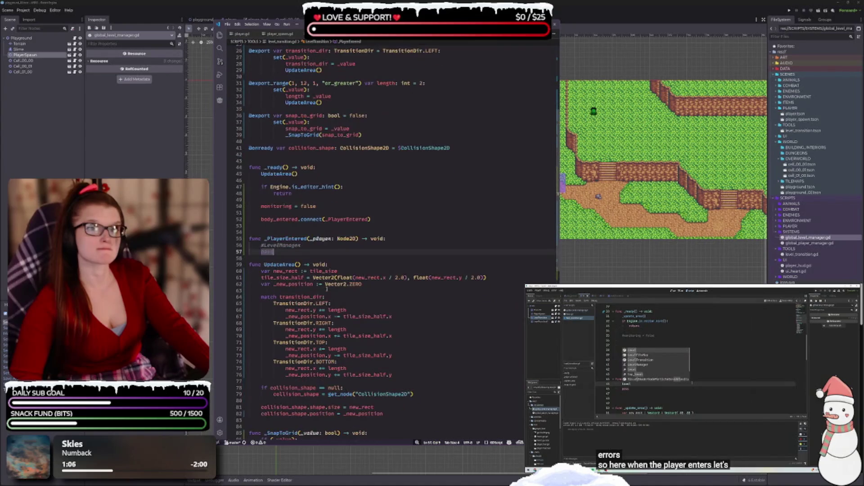
pyautogui.doubleClick(265, 251)
pyautogui.moveTo(264, 252); pyautogui.dragTo(261, 246)
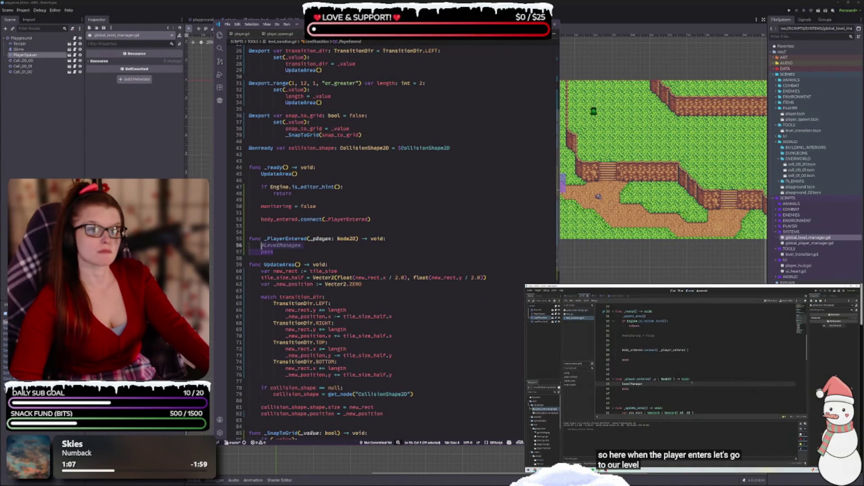
pyautogui.click(264, 246)
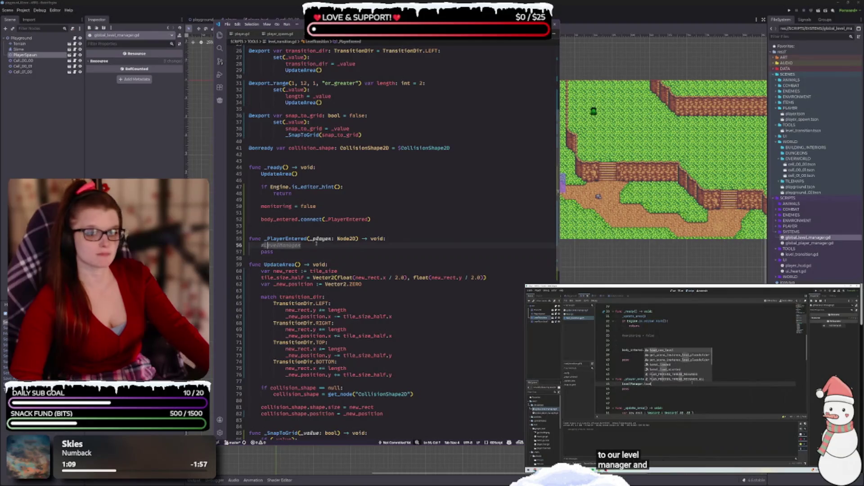
pyautogui.press('BackSpace')
pyautogui.press('Down')
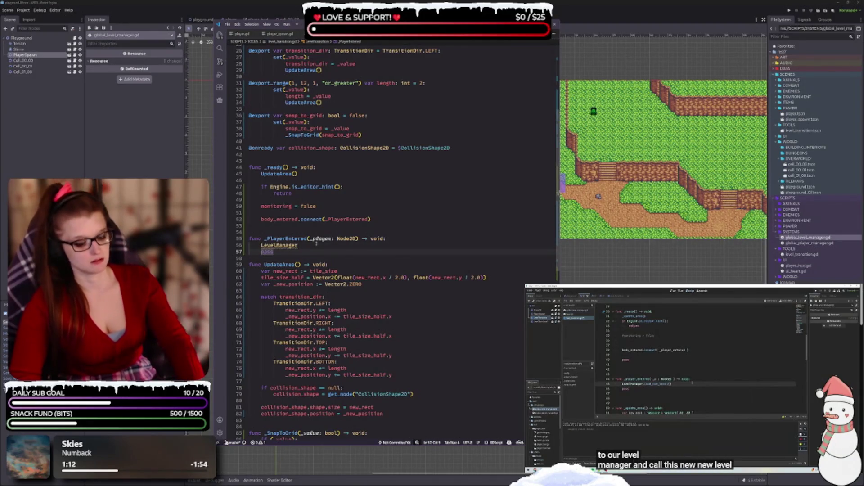
pyautogui.press('BackSpace')
# Step: Complete the call as LevelManager.LoadNewLevel(Level, target_level_transition, Vector2.ZERO)
pyautogui.click(322, 239)
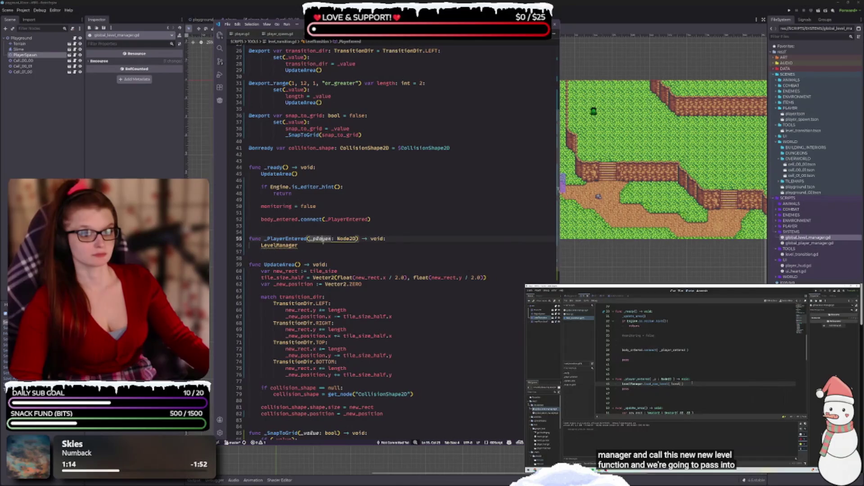
pyautogui.press('Down')
pyautogui.write('.')
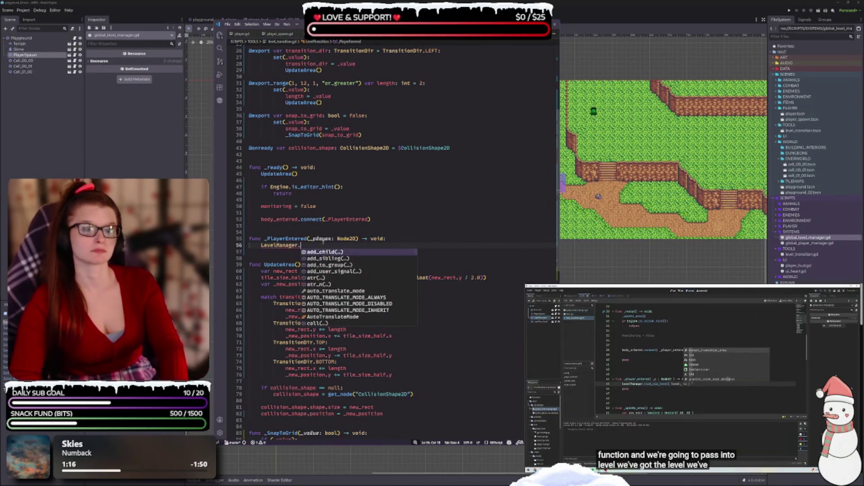
pyautogui.write('Load')
pyautogui.press('Return')
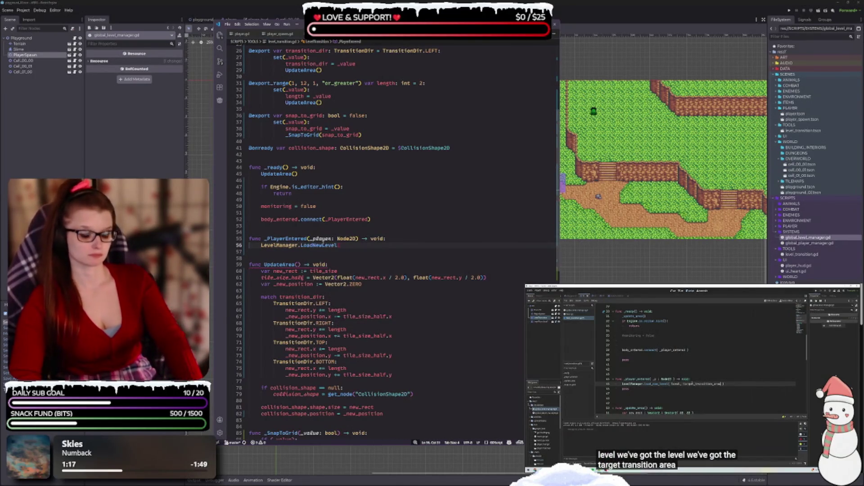
pyautogui.write('(')
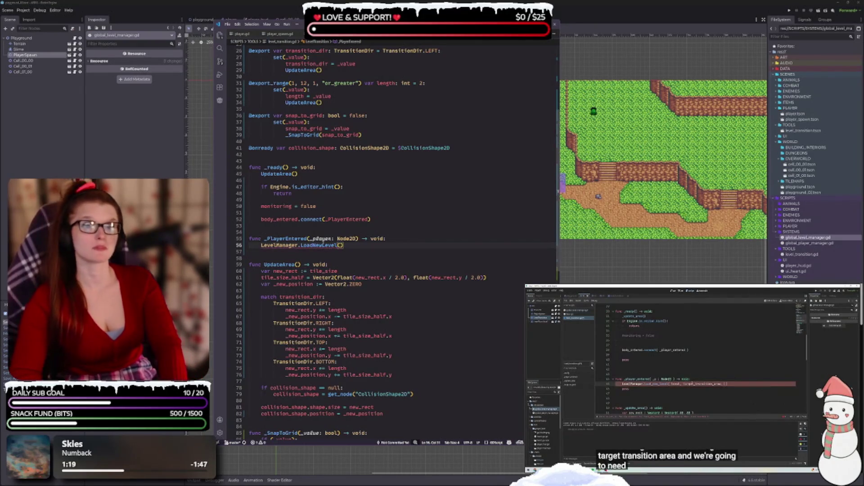
pyautogui.write('leve')
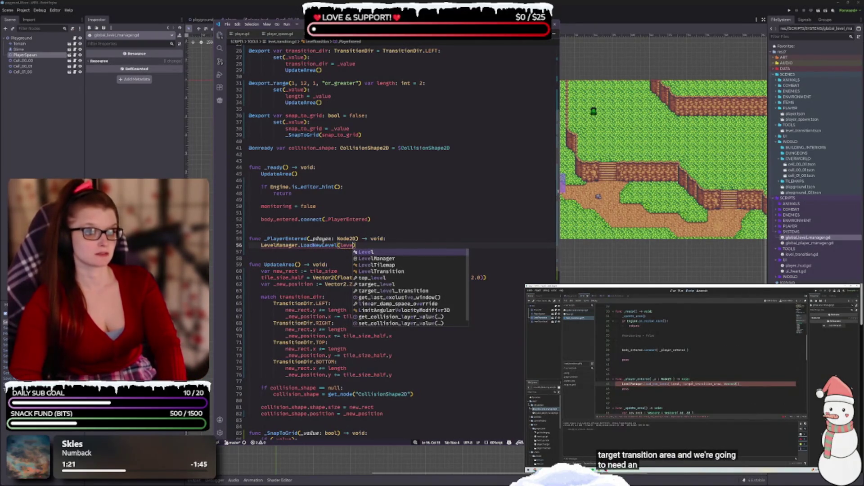
pyautogui.press('Return')
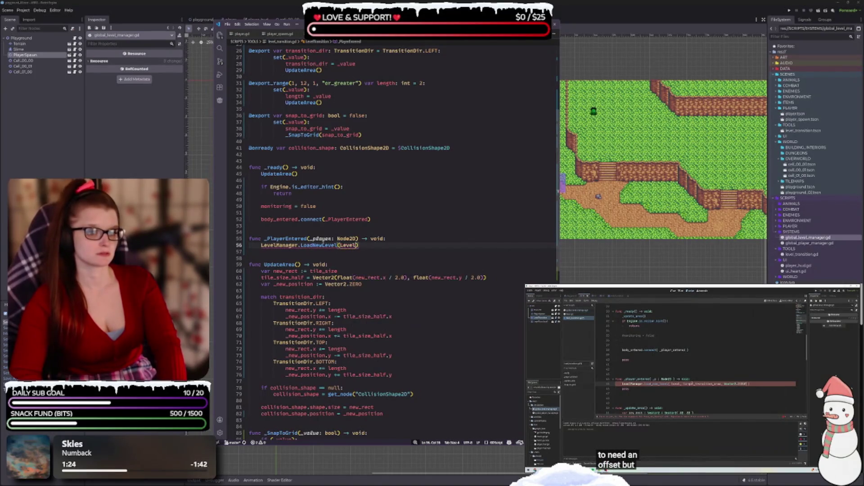
pyautogui.write(', ')
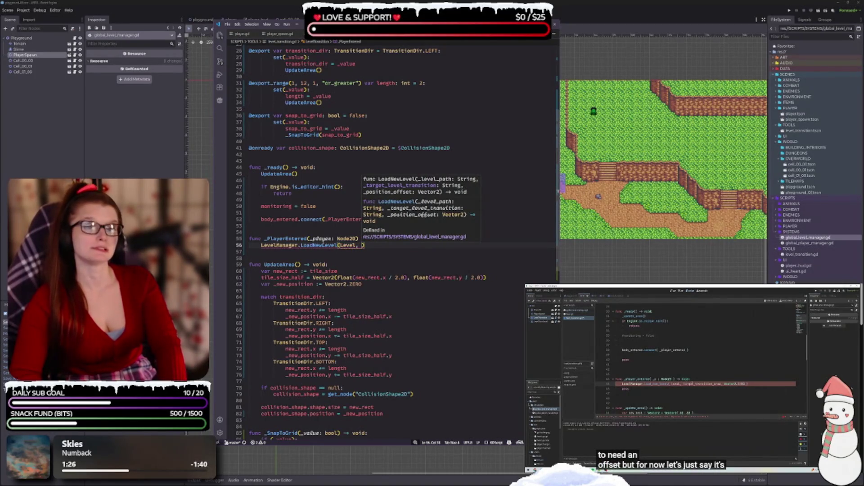
pyautogui.write('tar')
pyautogui.press('Return')
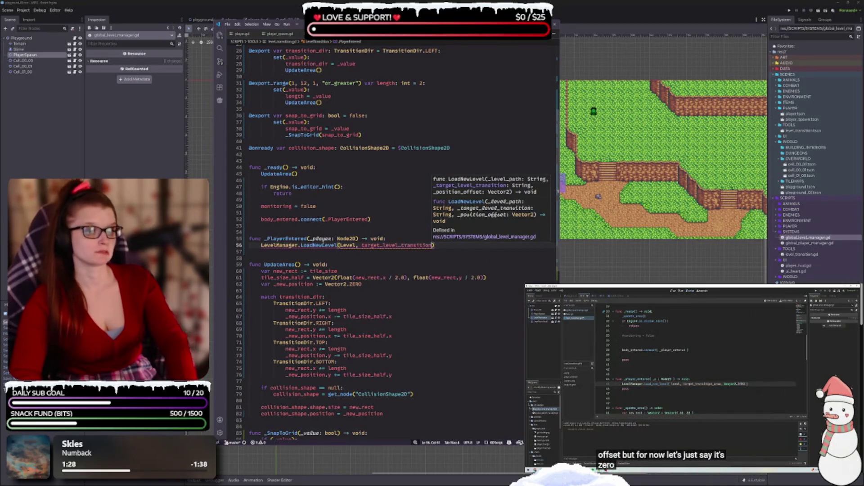
pyautogui.write(', ')
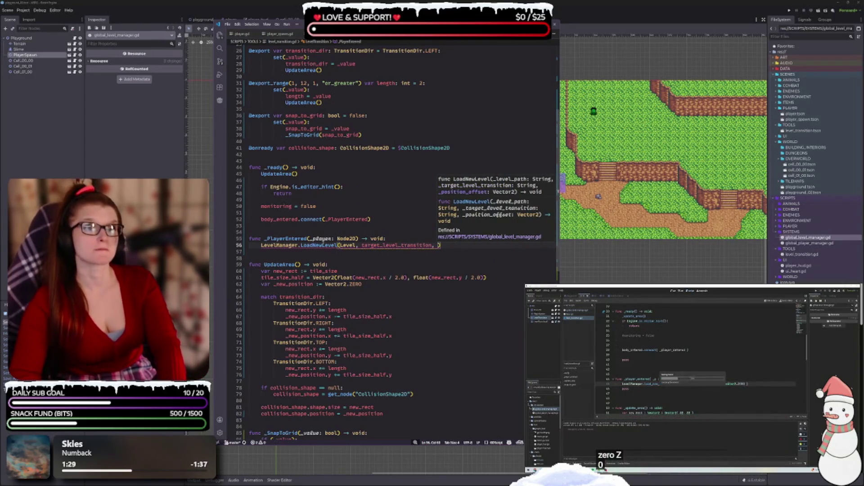
pyautogui.write('Vector2.')
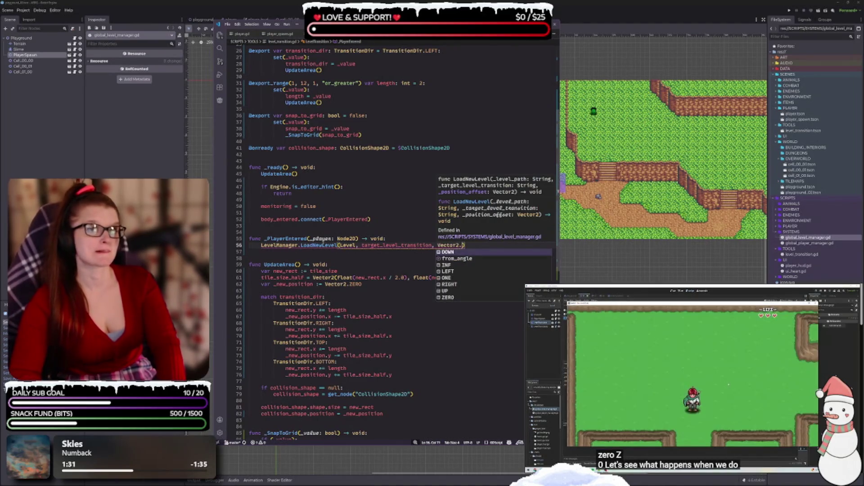
pyautogui.write('ZERO')
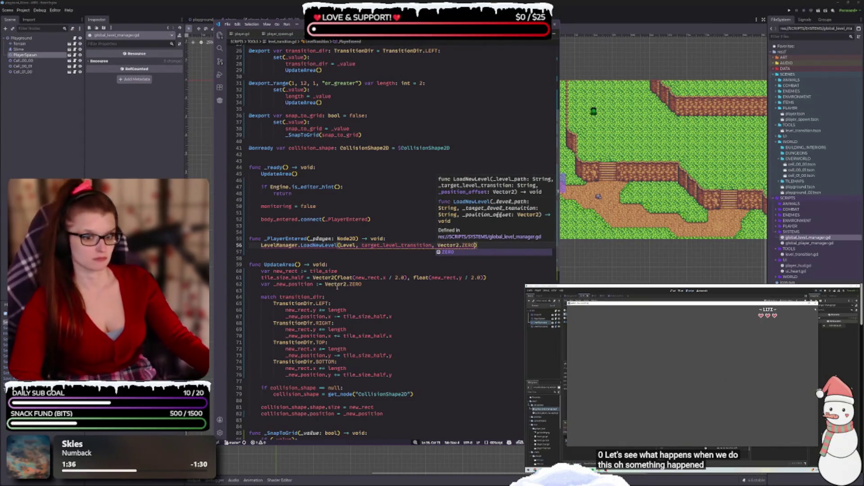
pyautogui.click(360, 291)
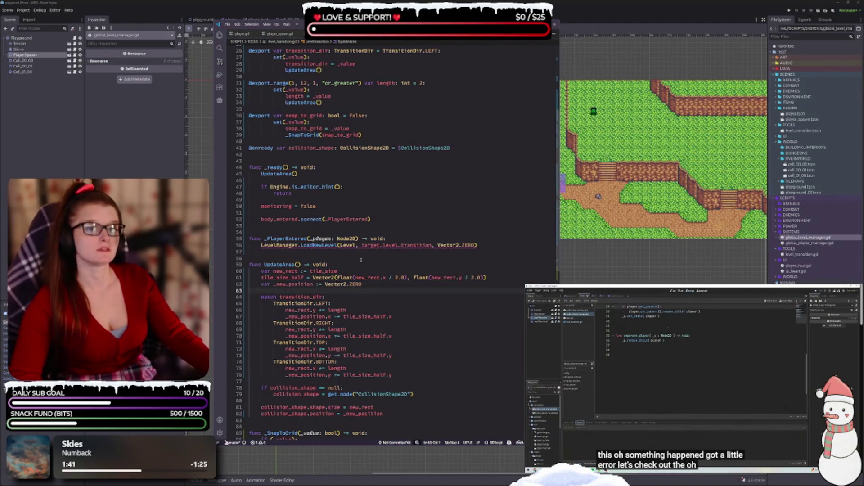
pyautogui.moveTo(274, 245)
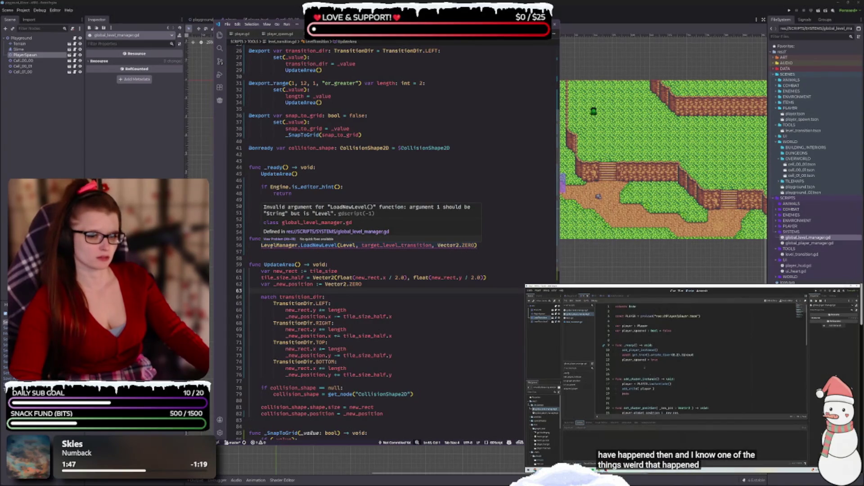
# Step: Scroll up, then view level.gd alongside global_player_manager.gd, focusing its line 33
pyautogui.scroll(2, 336, 256)
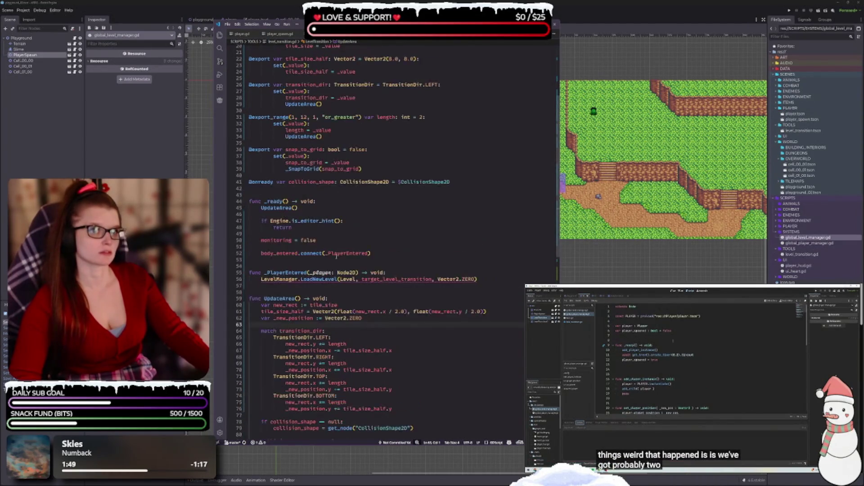
pyautogui.scroll(4, 337, 256)
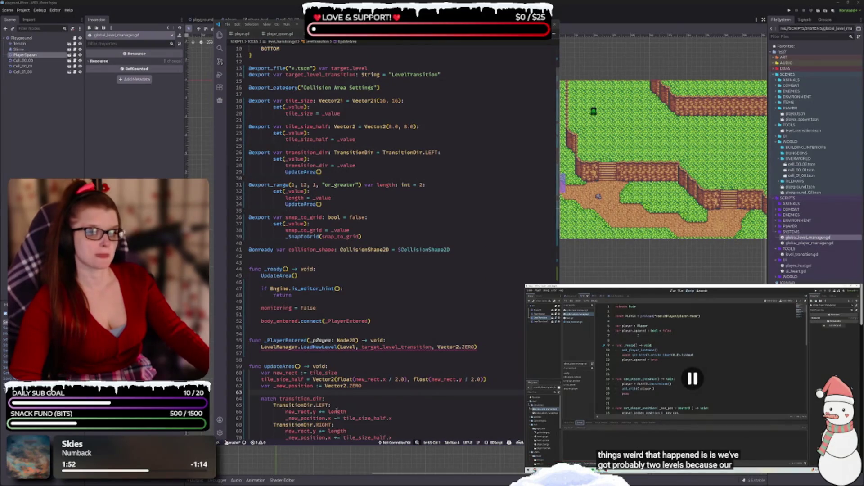
pyautogui.scroll(3, 337, 411)
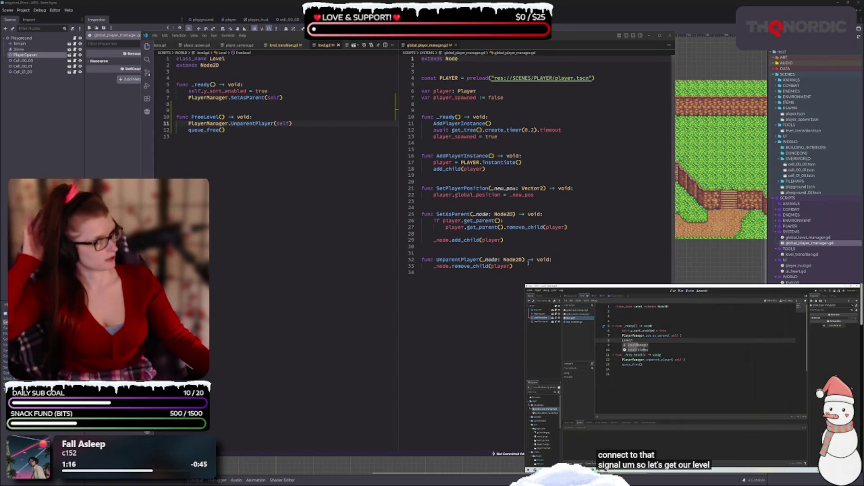
pyautogui.click(513, 266)
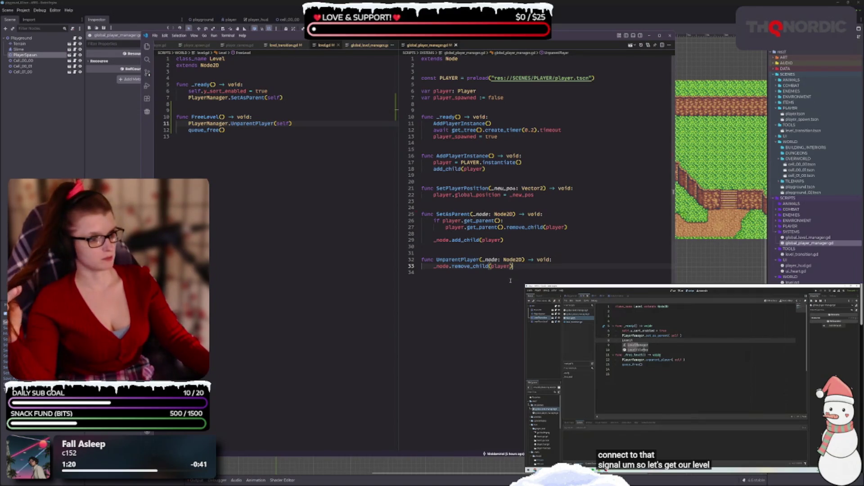
# Step: Rename UnparentPlayer's _node parameter to _parent and use _parent on line 33
pyautogui.doubleClick(491, 260)
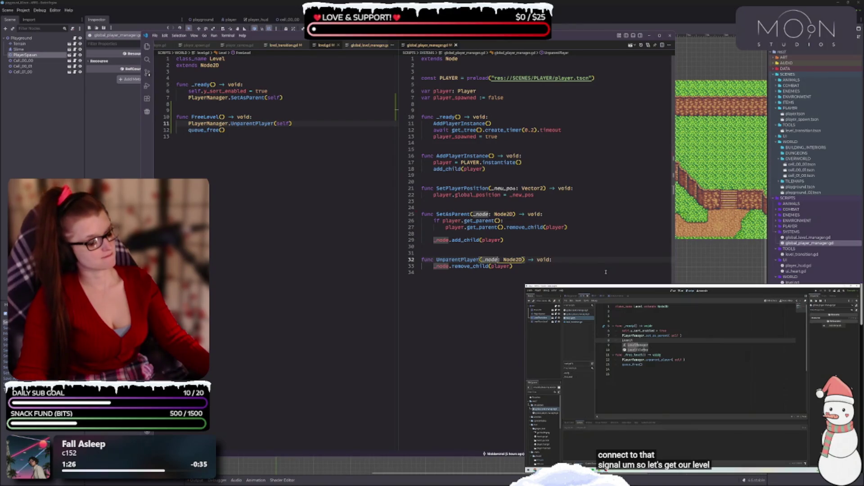
pyautogui.write('_no')
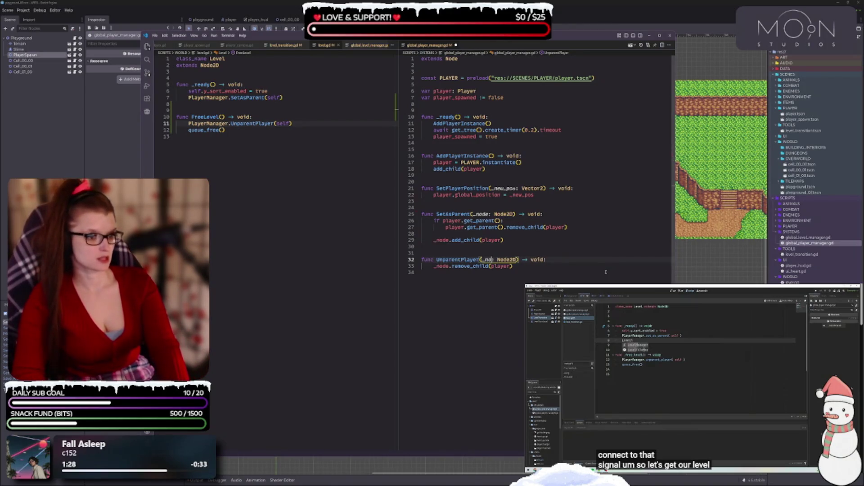
pyautogui.write('parent')
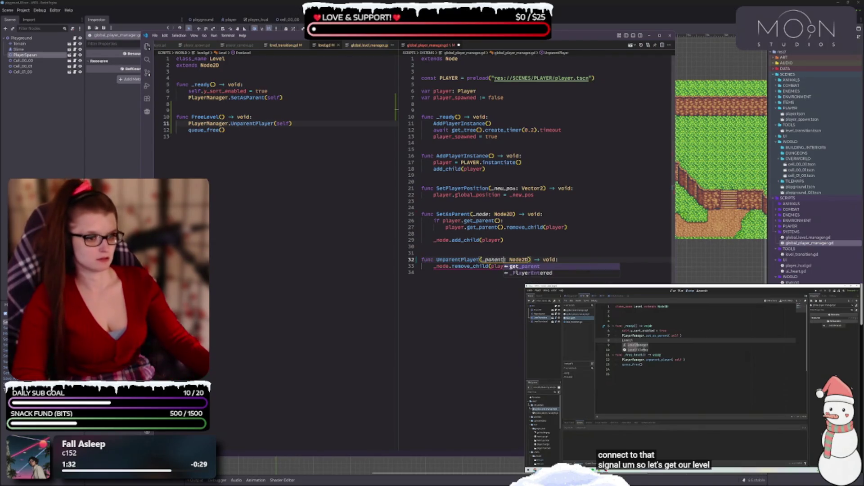
pyautogui.press('Escape')
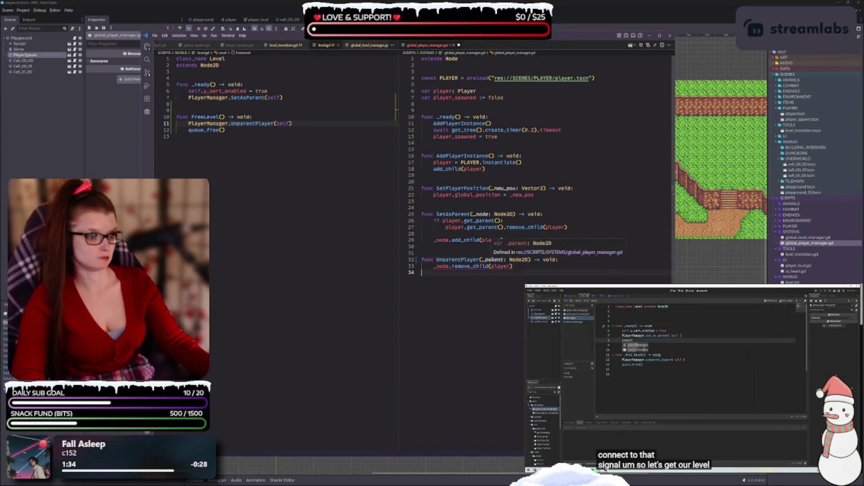
pyautogui.doubleClick(441, 266)
pyautogui.write('_parent')
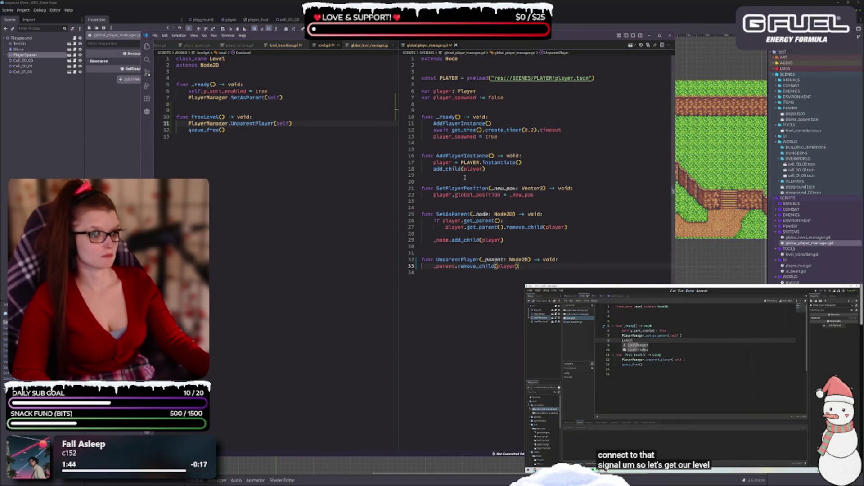
# Step: Place the caret at the end of the SetAsParent line in level.gd
pyautogui.moveTo(499, 163)
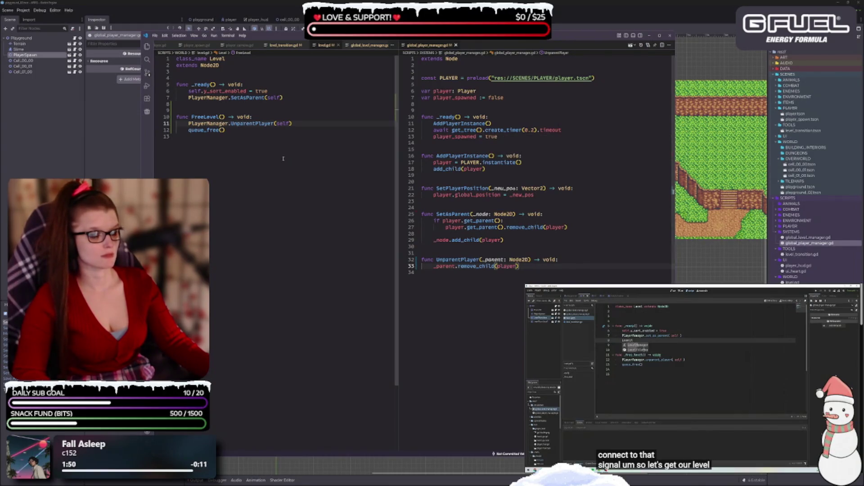
pyautogui.click(225, 130)
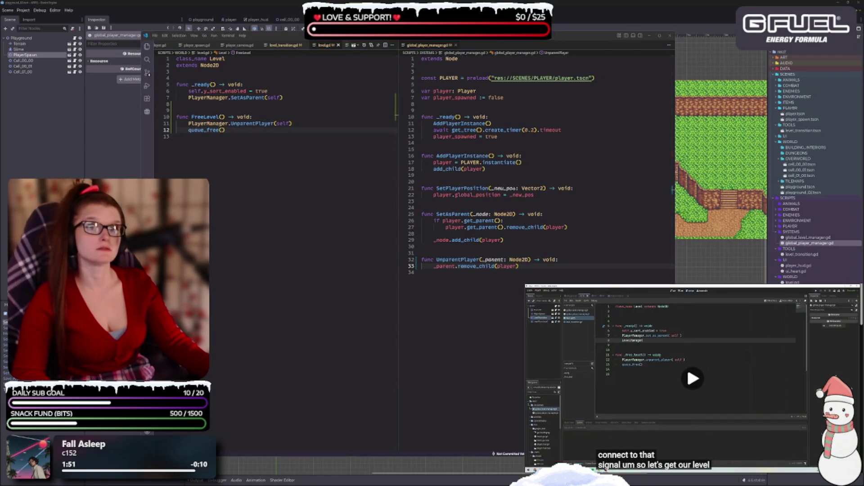
pyautogui.click(304, 100)
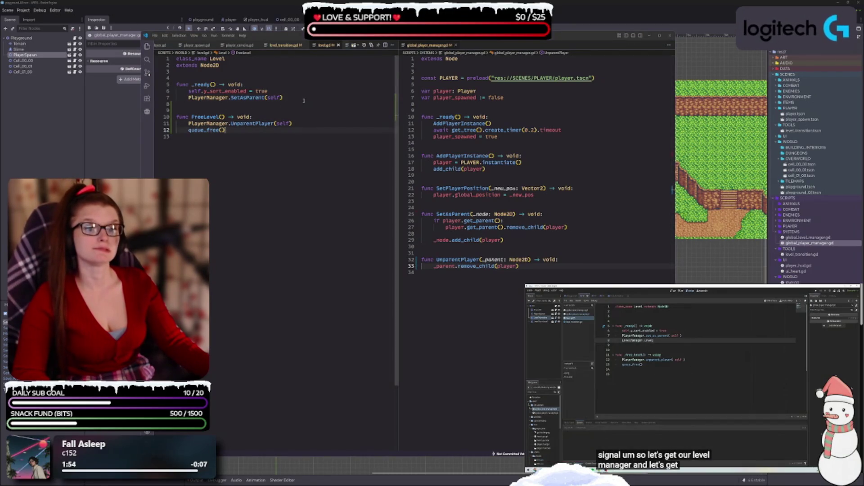
# Step: Add LevelManager.LevelLoadStarted.connect(FreeLevel) as a new line in level.gd's _ready
pyautogui.press('Return')
pyautogui.write('level')
pyautogui.press('Down')
pyautogui.press('Return')
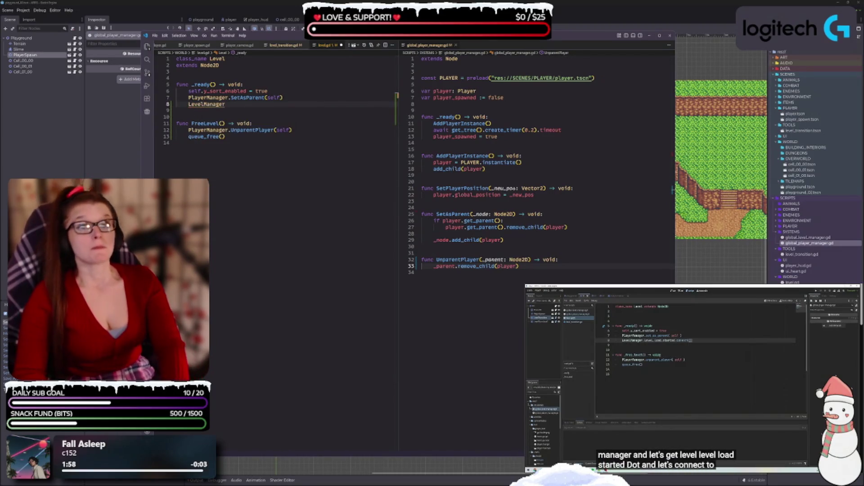
pyautogui.write('.level')
pyautogui.press('Return')
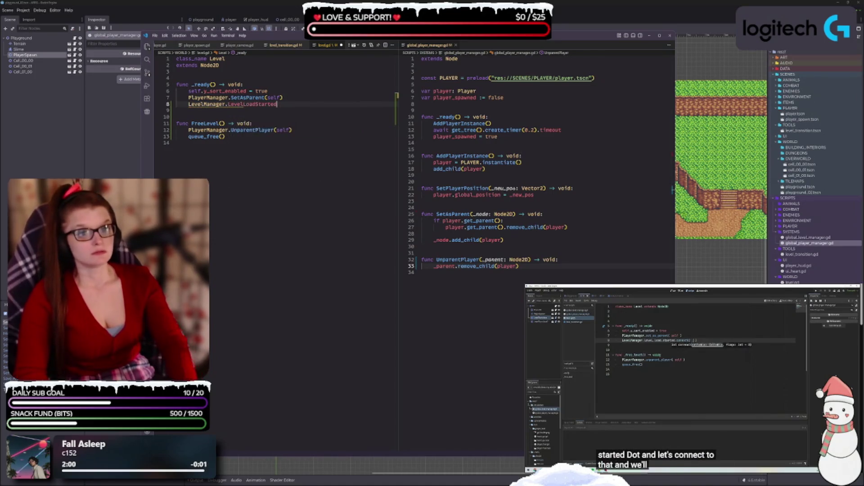
pyautogui.write('.con')
pyautogui.press('Return')
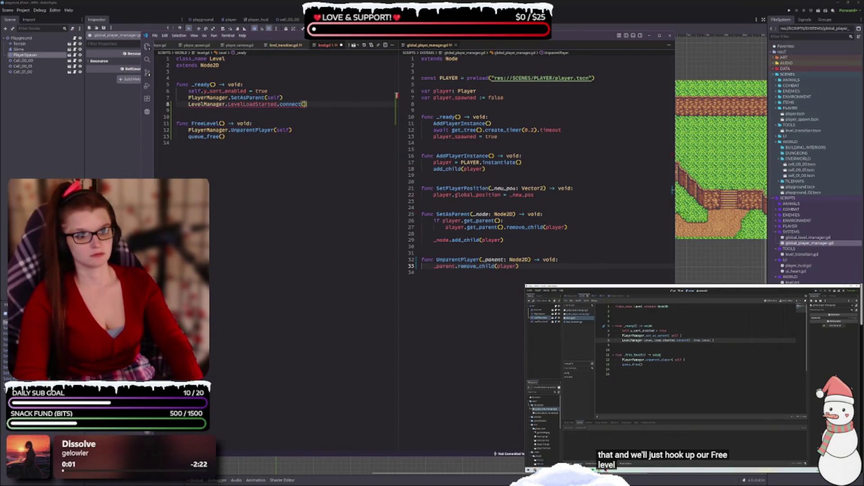
pyautogui.write('free')
pyautogui.press('Down')
pyautogui.press('Return')
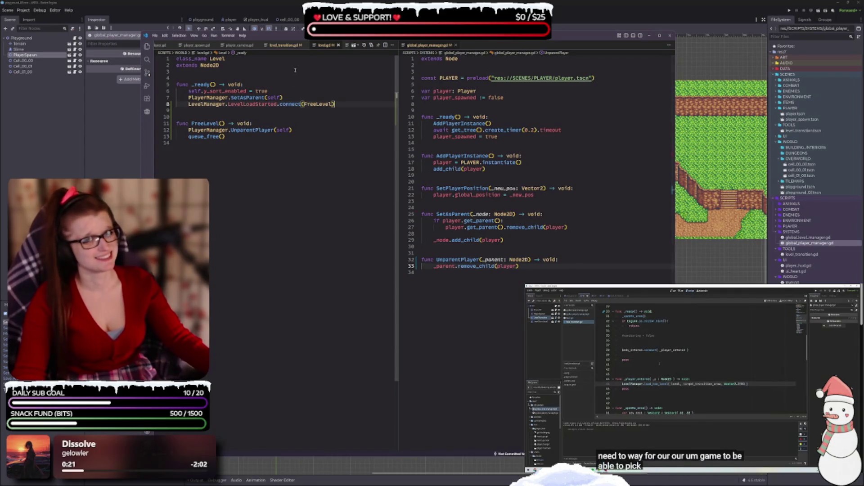
pyautogui.click(281, 45)
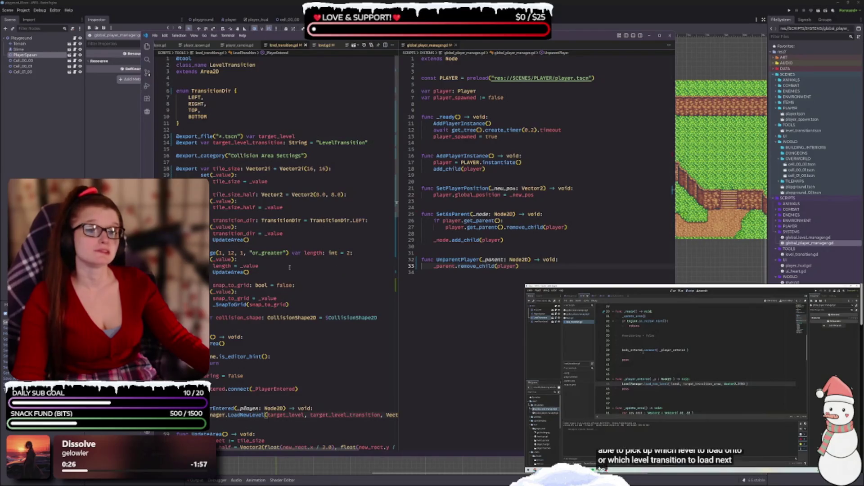
# Step: Open global_level_manager.gd in the right pane with level_transition.gd shown on the left
pyautogui.scroll(-6, 315, 268)
pyautogui.scroll(-1, 280, 271)
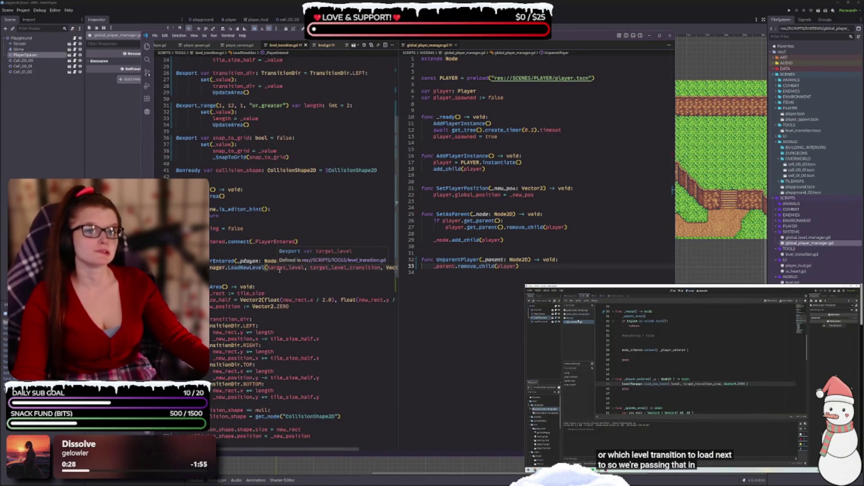
pyautogui.click(333, 47)
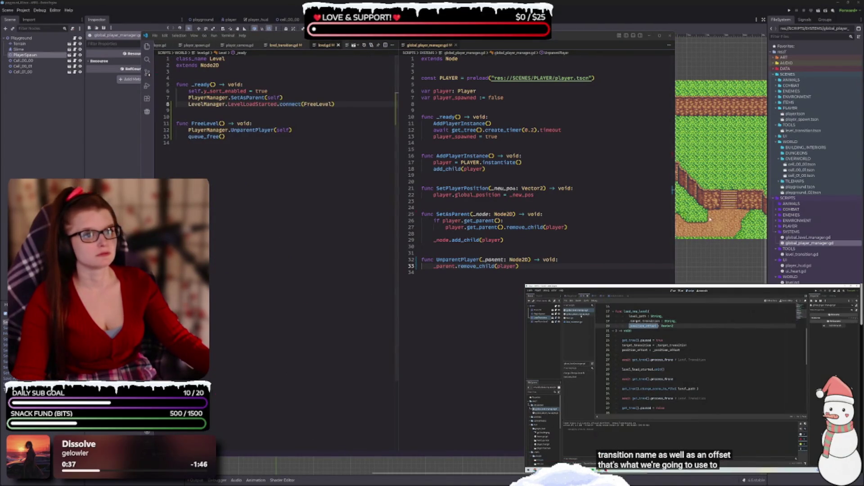
pyautogui.doubleClick(833, 238)
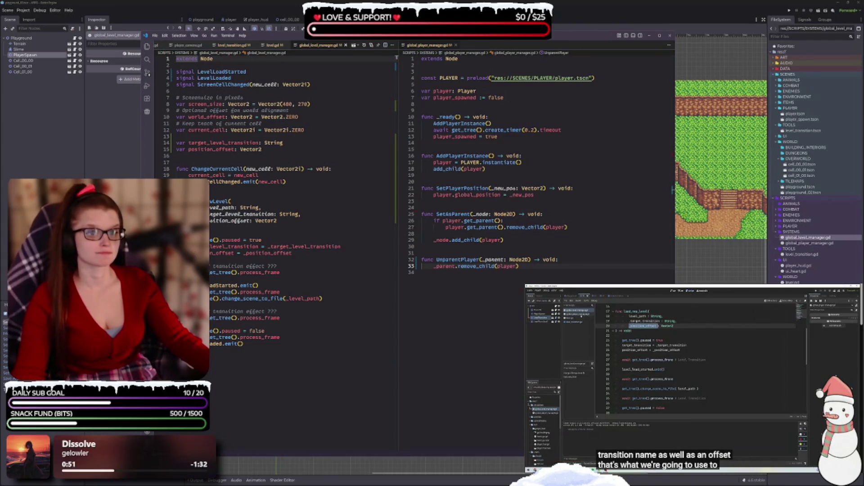
pyautogui.click(693, 378)
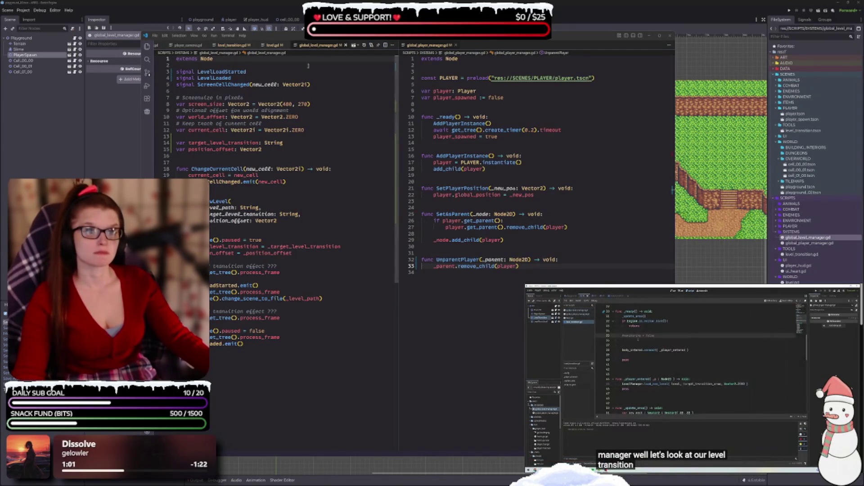
pyautogui.moveTo(312, 46)
pyautogui.mouseDown()
pyautogui.moveTo(432, 52)
pyautogui.moveTo(535, 149)
pyautogui.mouseUp()
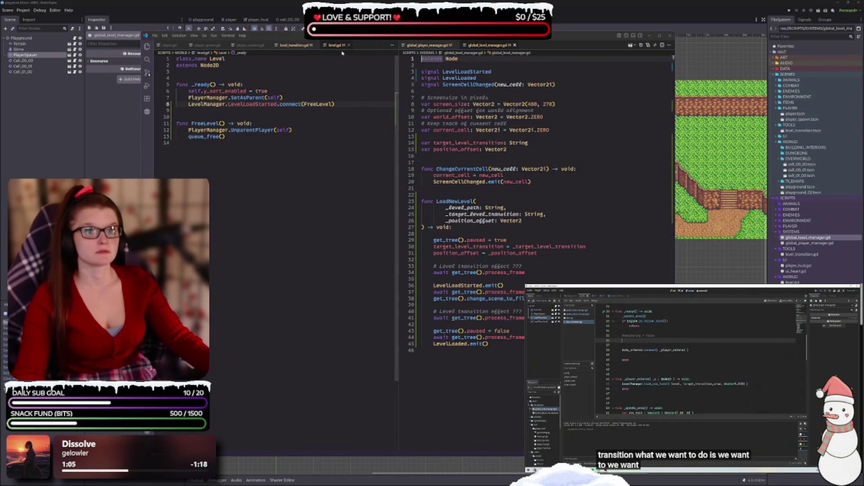
pyautogui.click(297, 45)
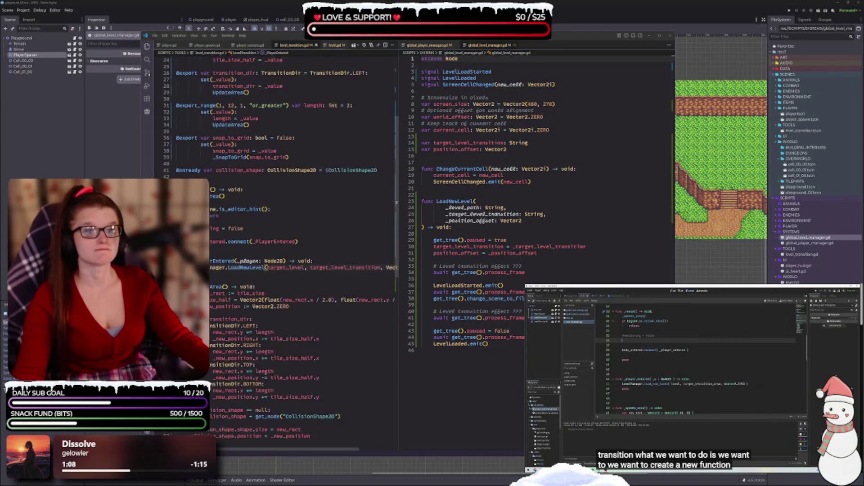
pyautogui.scroll(-2, 271, 325)
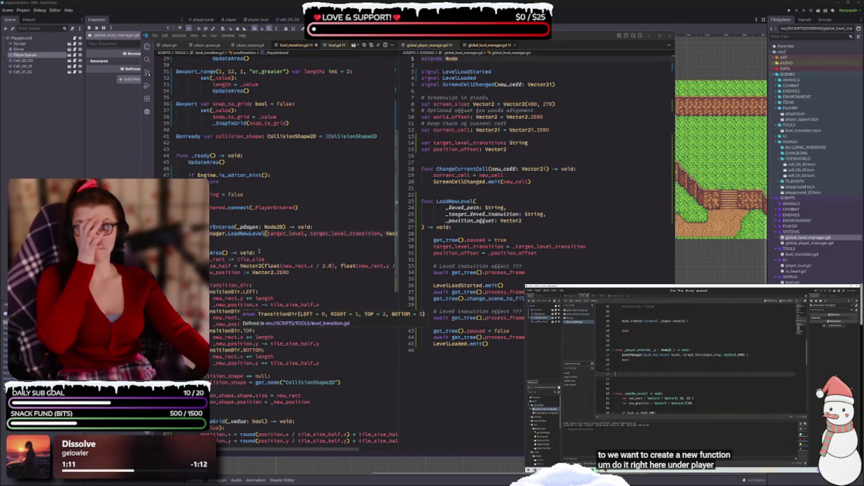
# Step: Create a new _place_playr() -> void function below _PlayerEntered
pyautogui.click(236, 241)
pyautogui.press('Return')
pyautogui.press('Return')
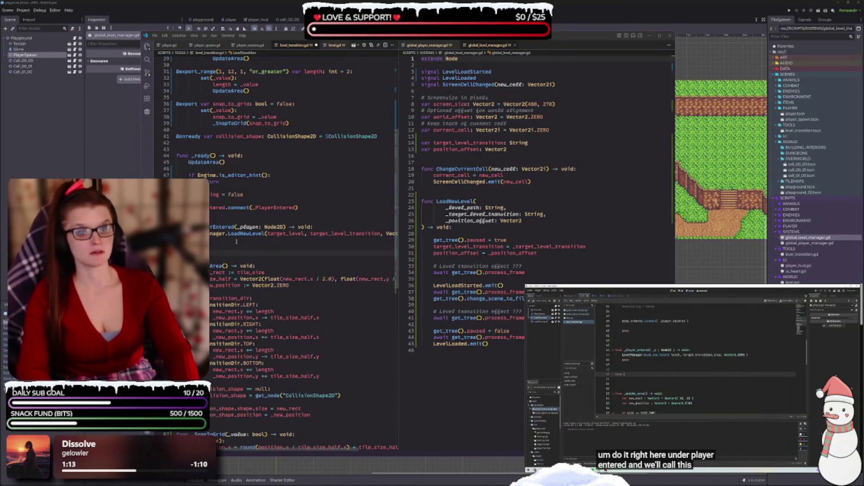
pyautogui.write('_place_p')
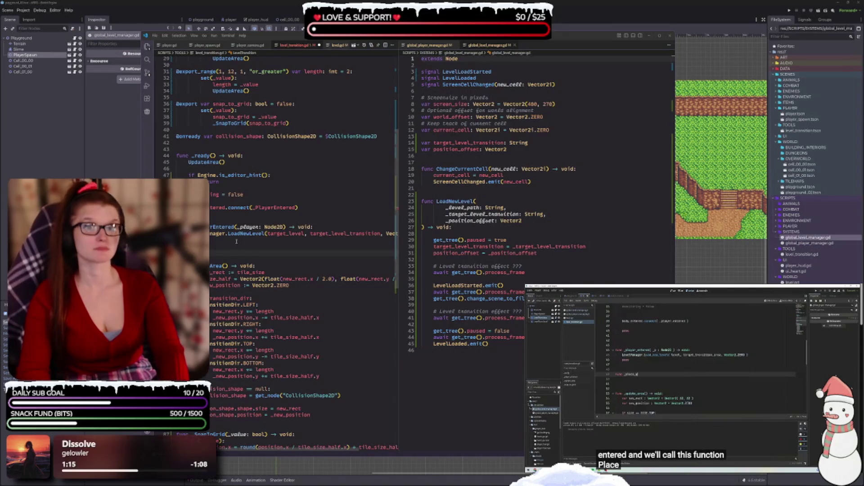
pyautogui.write('laye')
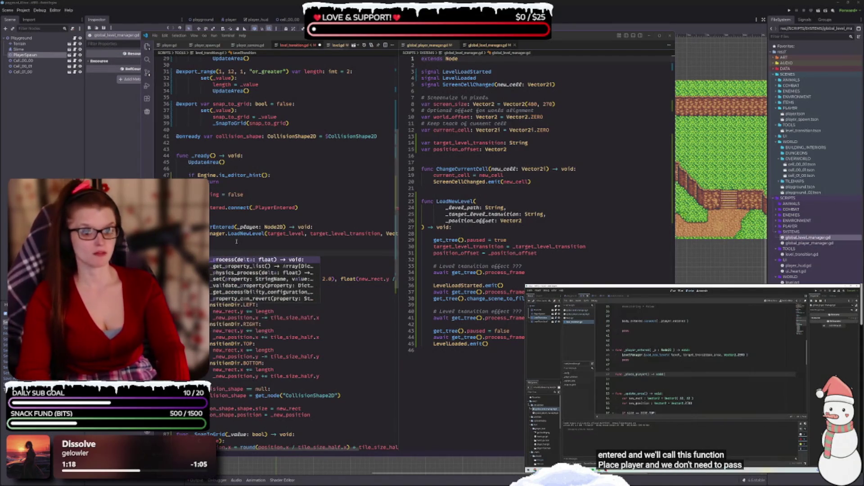
pyautogui.write('r() -> ')
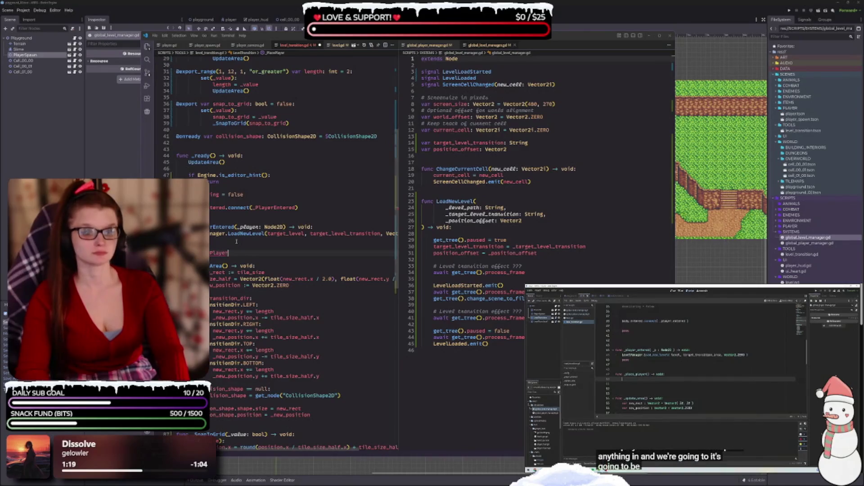
pyautogui.write('void:')
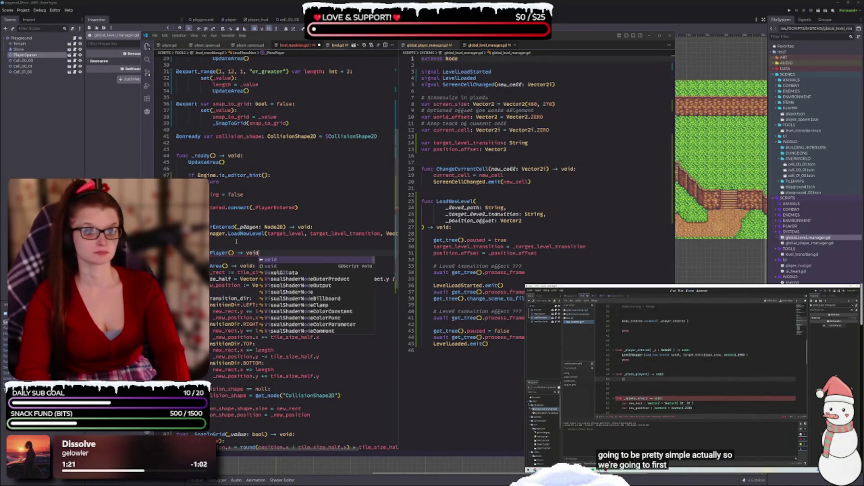
pyautogui.press('Return')
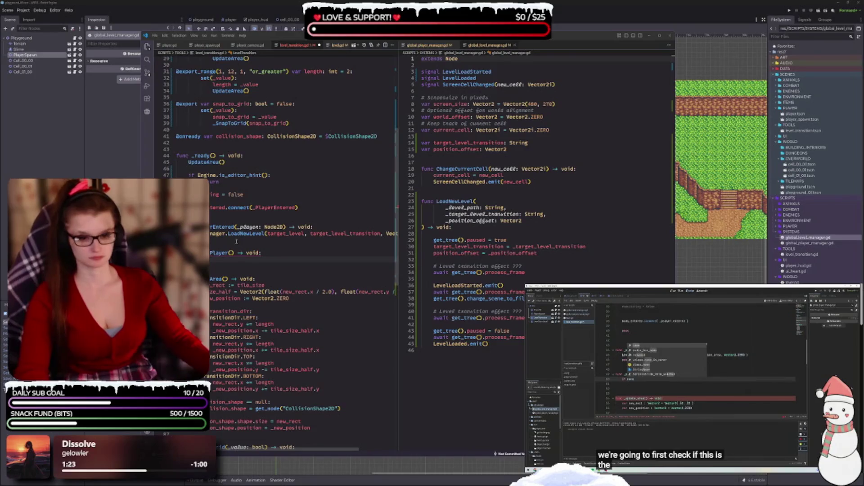
pyautogui.click(663, 390)
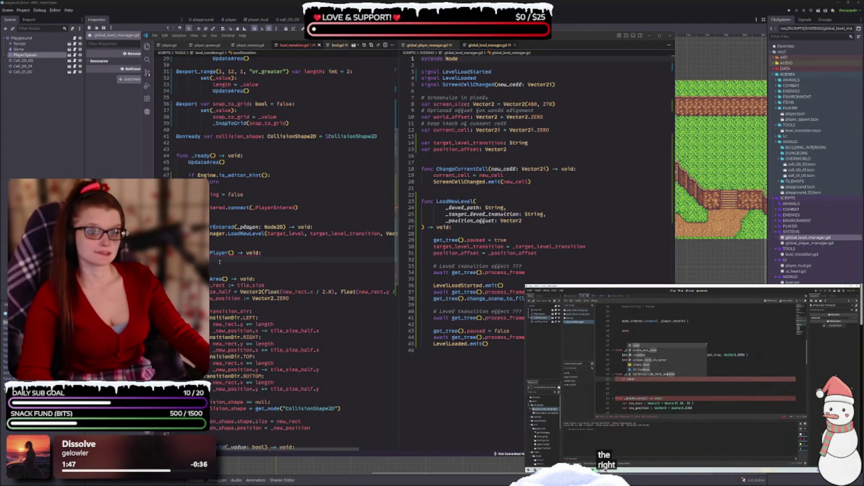
# Step: Add a guard checking name against LevelManager.target_level_transition that returns early
pyautogui.press('Tab')
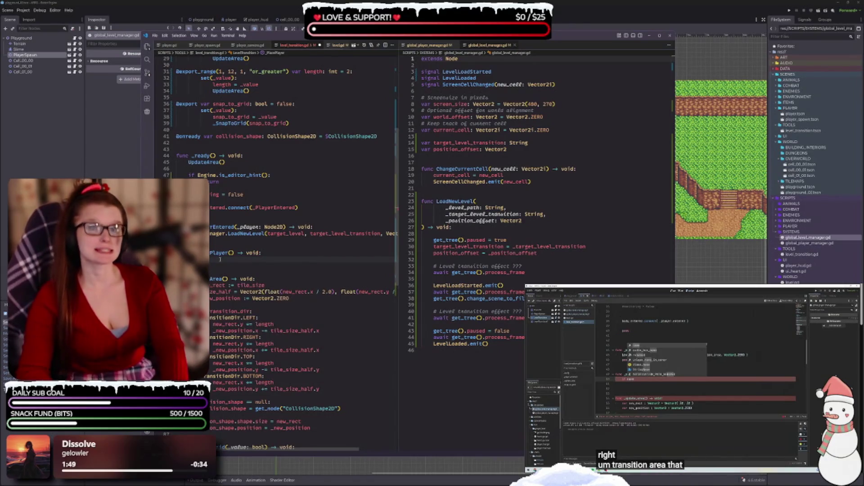
pyautogui.write('name')
pyautogui.press('Escape')
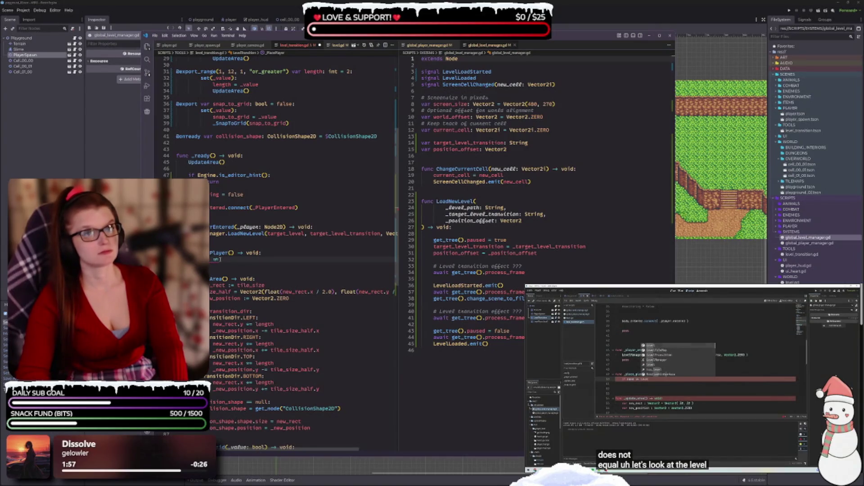
pyautogui.write('Level')
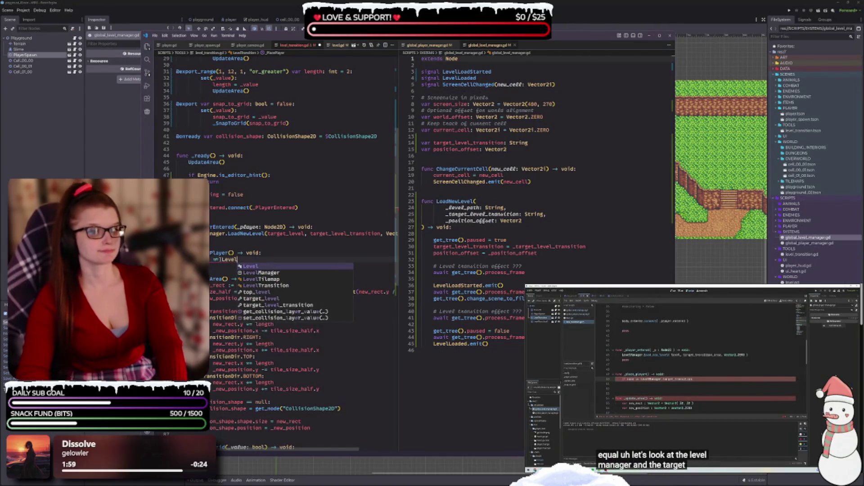
pyautogui.write('Manager.target_level_transition')
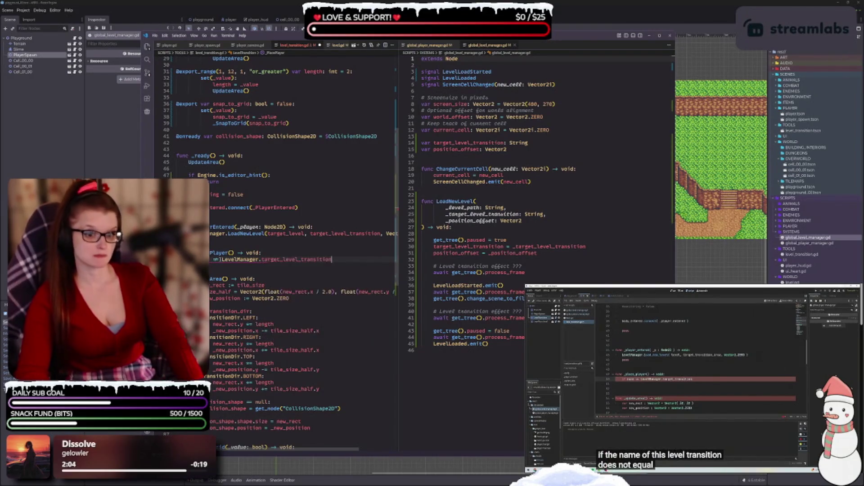
pyautogui.write(':')
pyautogui.press('Return')
pyautogui.write('return')
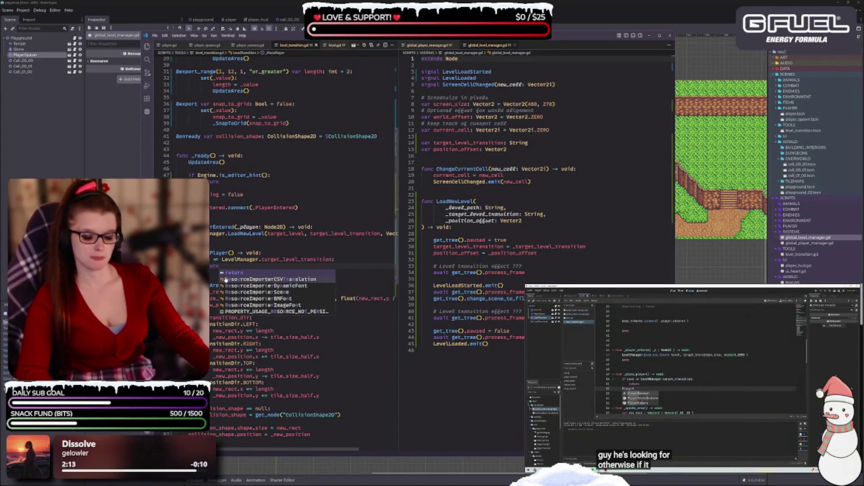
pyautogui.press('Escape')
pyautogui.press('Return')
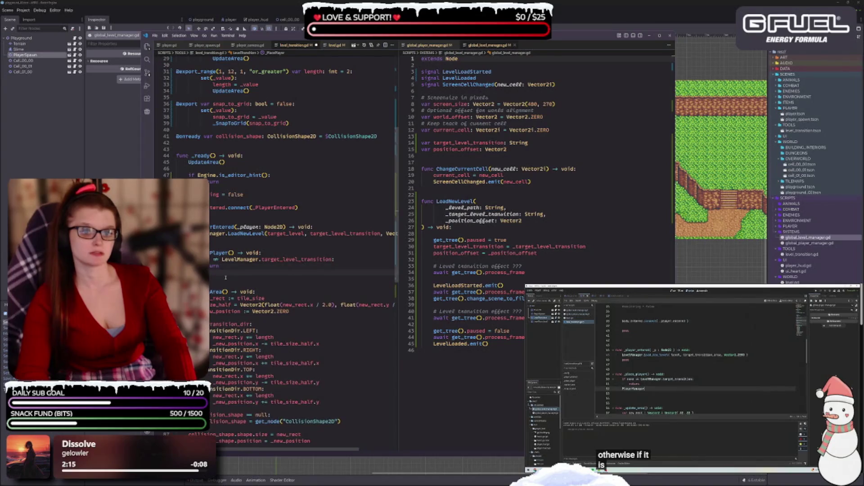
pyautogui.press('Return')
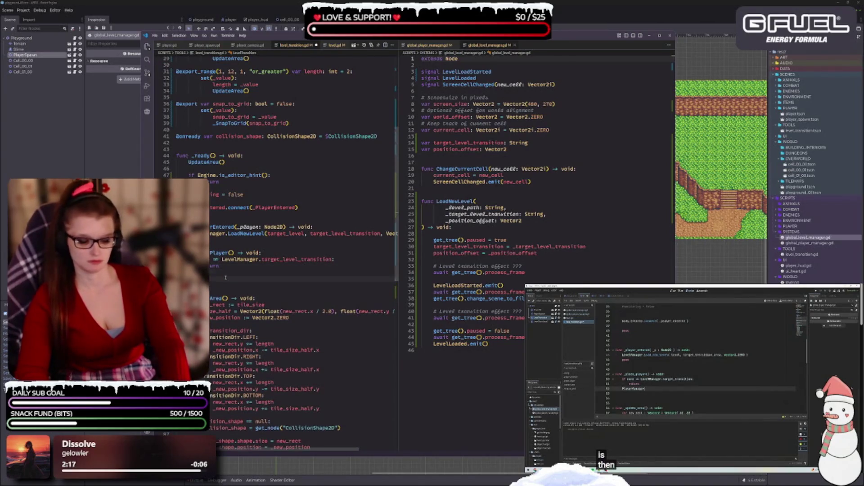
# Step: Call PlayerManager.SetPlayerPosition(global_position + LevelManager.position_offset)
pyautogui.write('Player')
pyautogui.write('Manager')
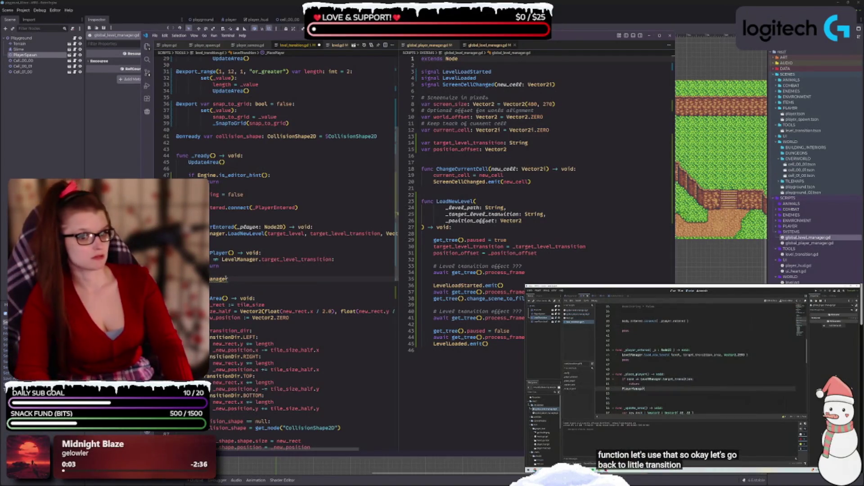
pyautogui.write('.set')
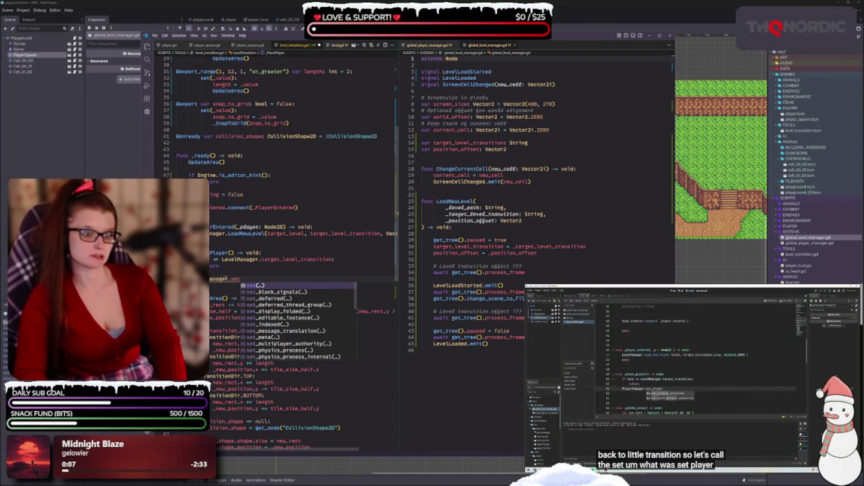
pyautogui.write('pl')
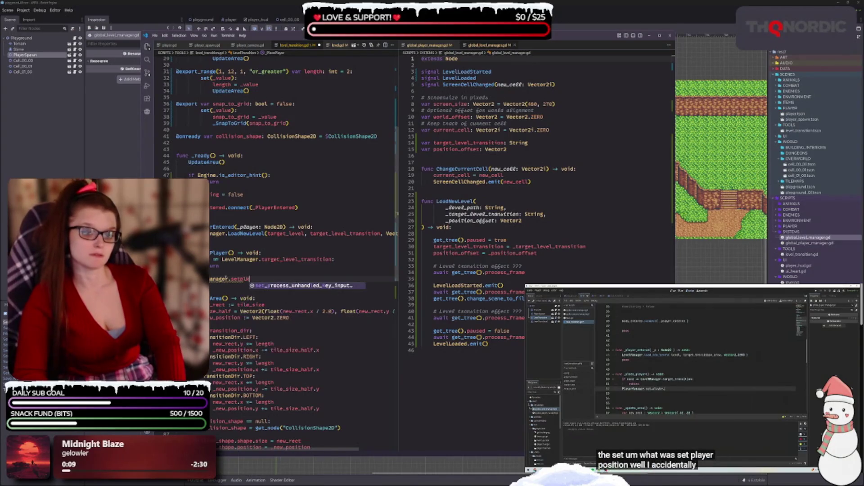
pyautogui.press('Return')
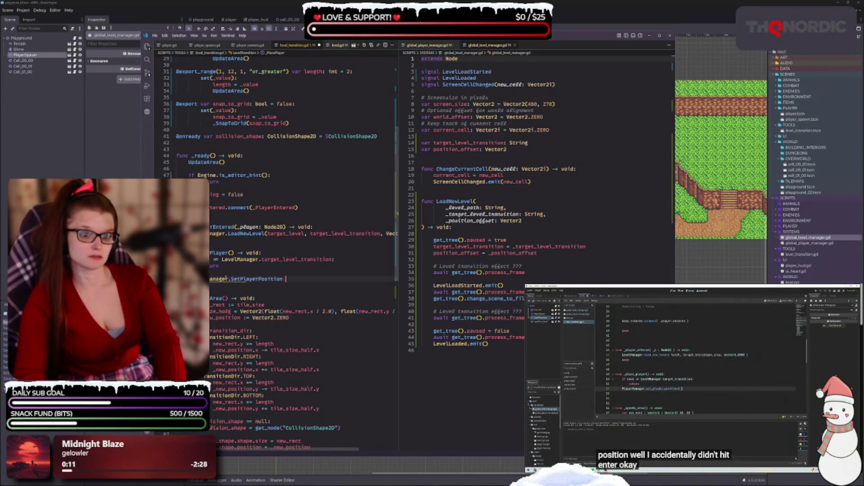
pyautogui.press('Left')
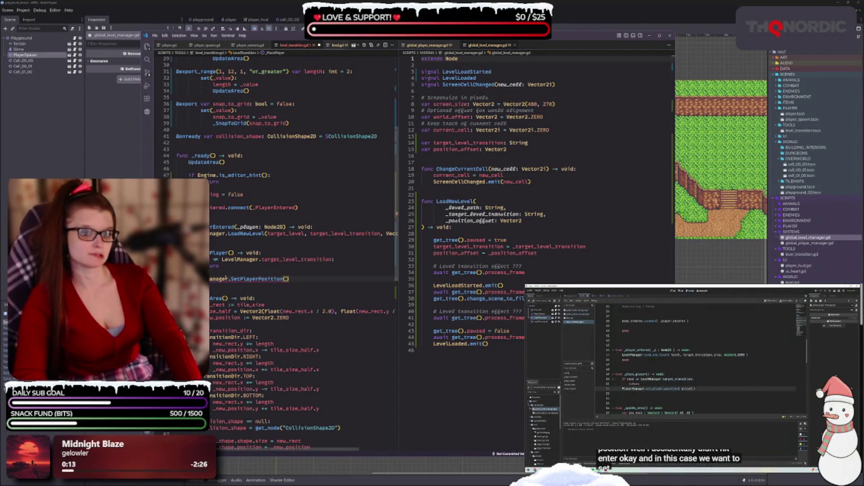
pyautogui.write('global_position')
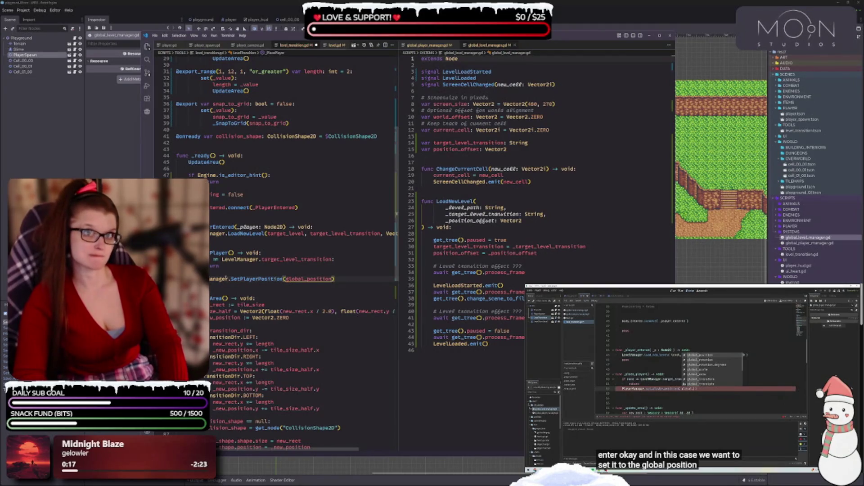
pyautogui.write('.')
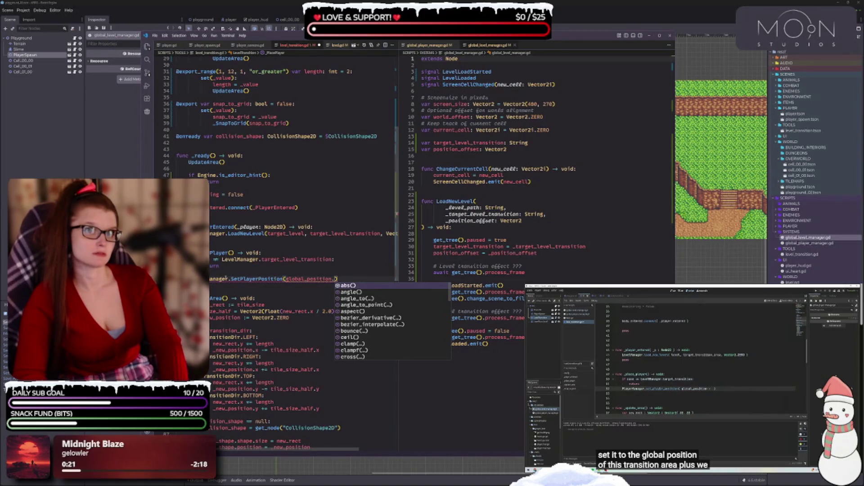
pyautogui.press('BackSpace')
pyautogui.write('+ ')
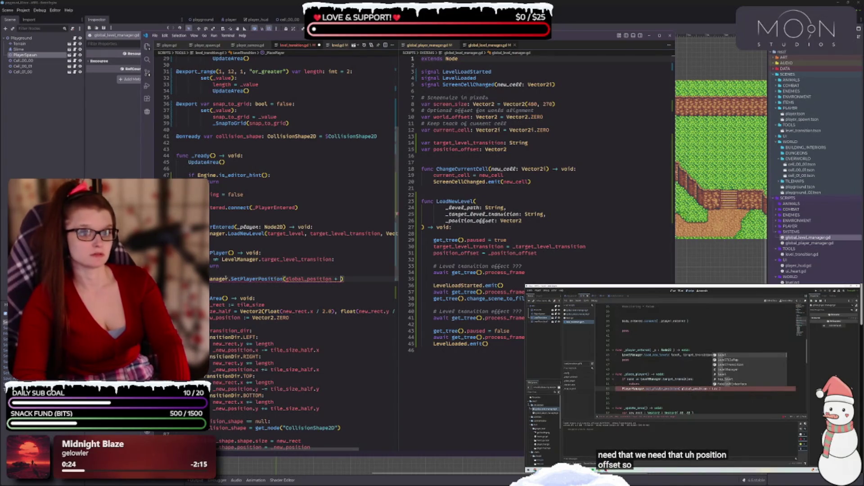
pyautogui.write('lev')
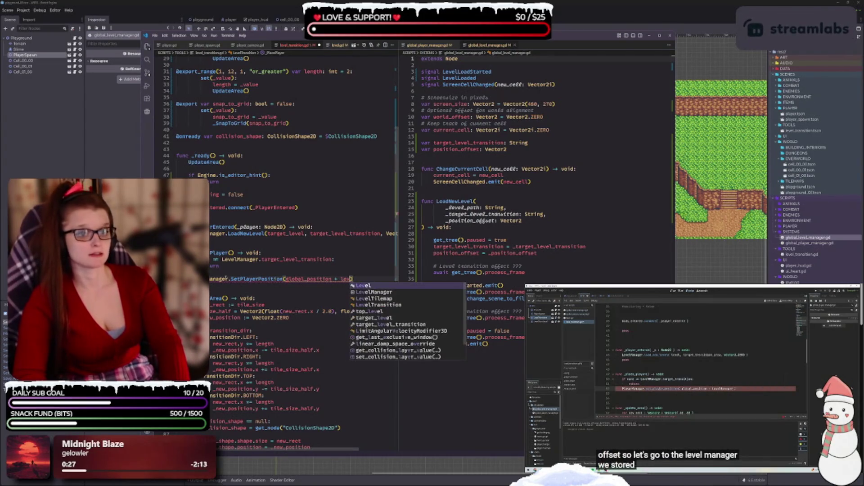
pyautogui.press('Down')
pyautogui.press('Return')
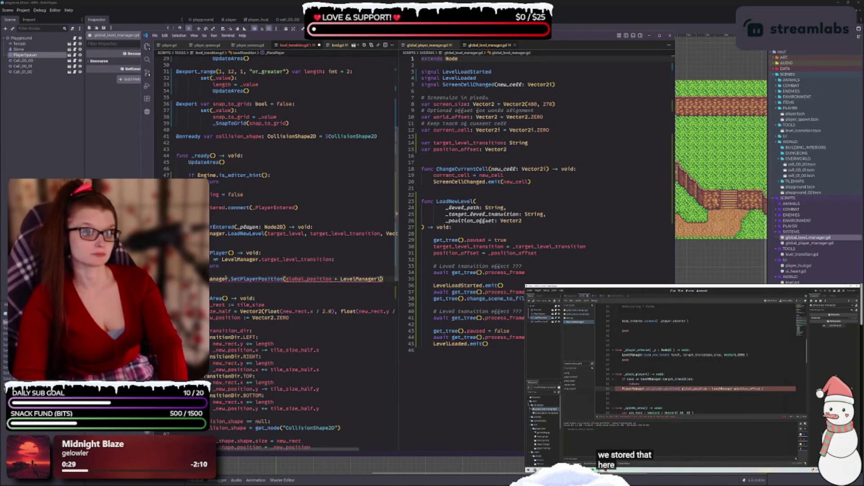
pyautogui.write('.po')
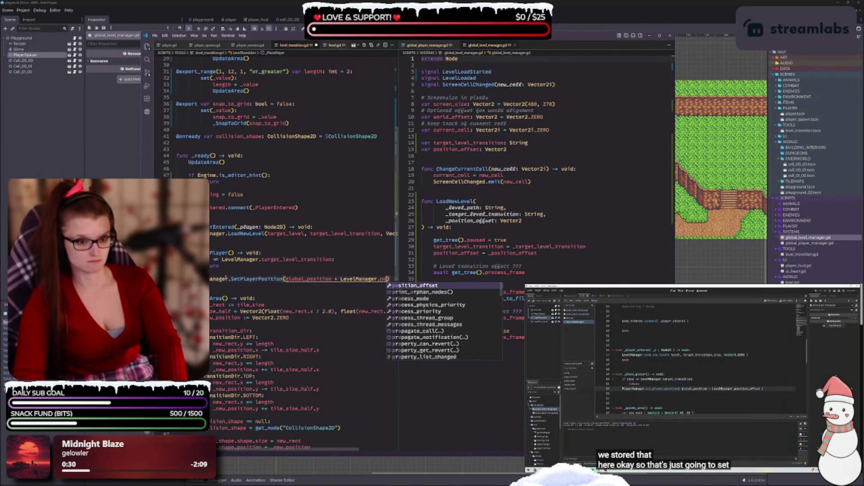
pyautogui.press('Return')
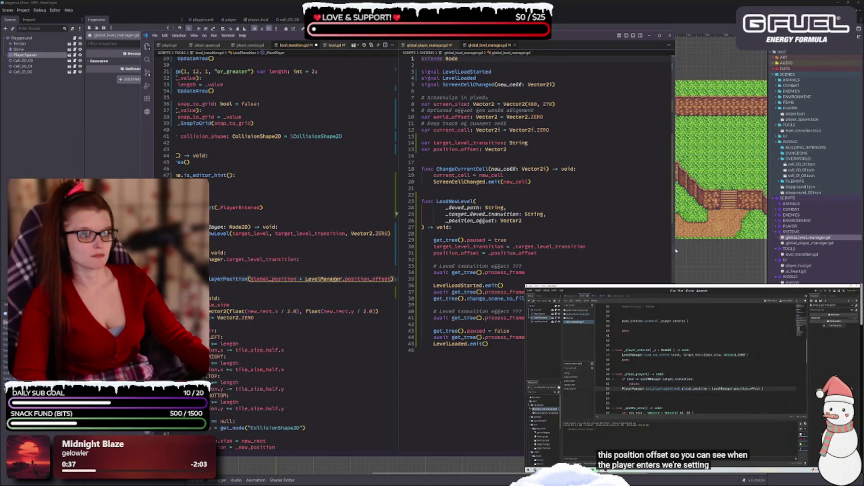
# Step: Widen the script editor leftward, shift the pane divider right, and move the window up-right
pyautogui.moveTo(143, 113); pyautogui.dragTo(58, 113)
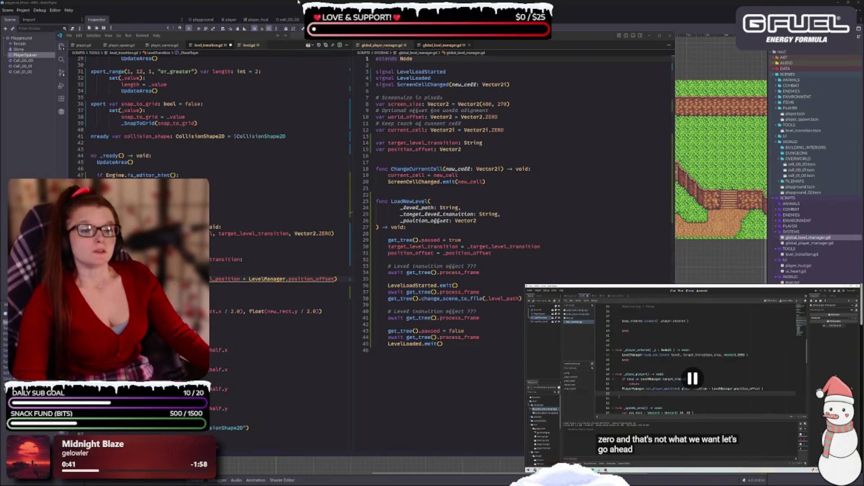
pyautogui.moveTo(354, 181)
pyautogui.mouseDown()
pyautogui.moveTo(375, 181)
pyautogui.moveTo(361, 182)
pyautogui.mouseUp()
pyautogui.click(279, 205)
pyautogui.keyDown('ctrl'); pyautogui.scroll(-1, 279, 205); pyautogui.keyUp('ctrl')
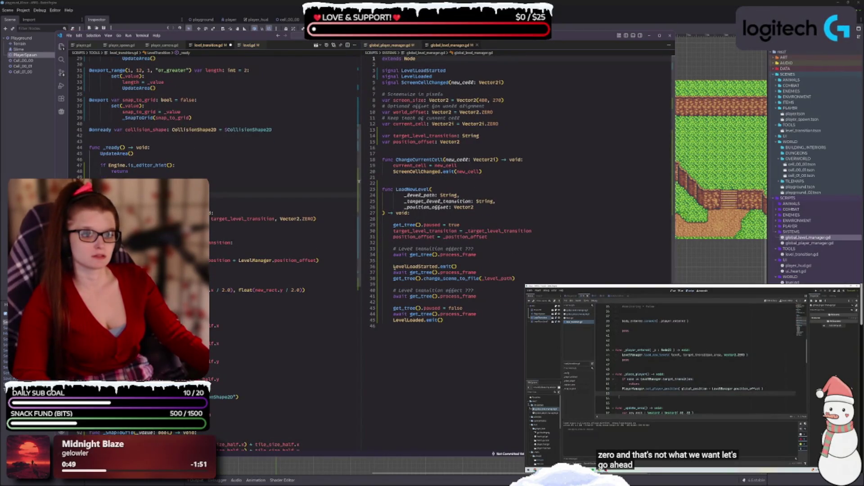
pyautogui.moveTo(361, 247); pyautogui.dragTo(367, 254)
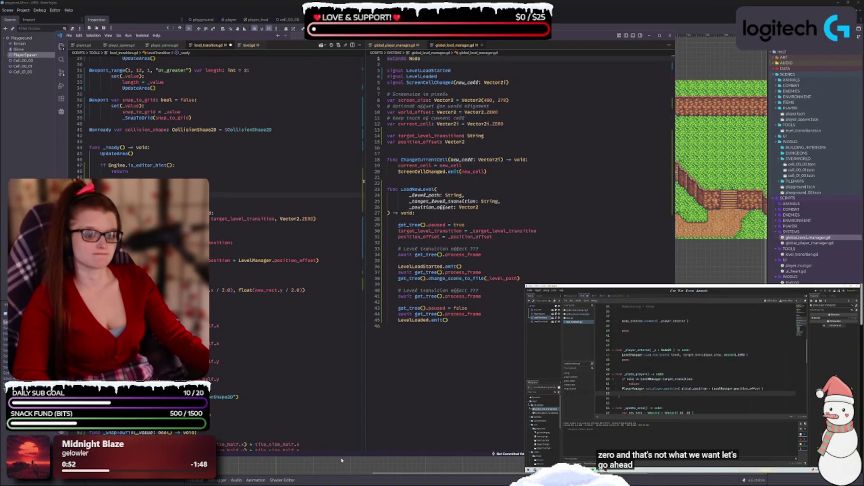
pyautogui.moveTo(342, 455); pyautogui.dragTo(342, 463)
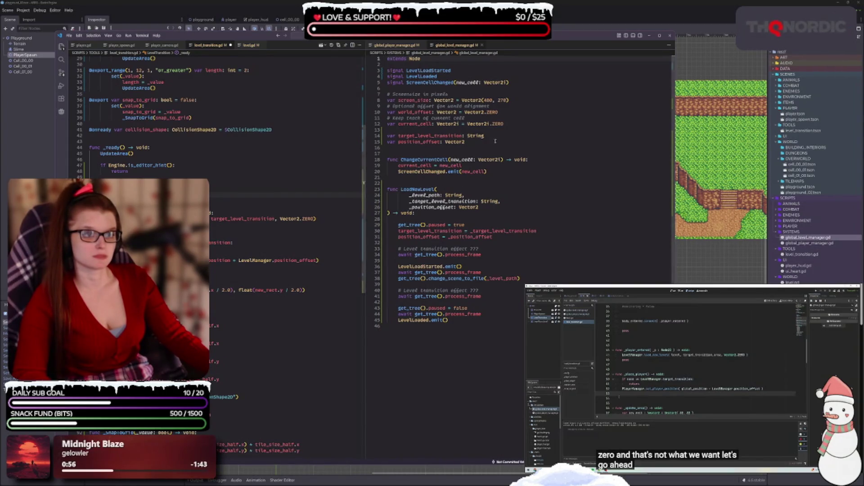
pyautogui.moveTo(555, 35); pyautogui.dragTo(624, 20)
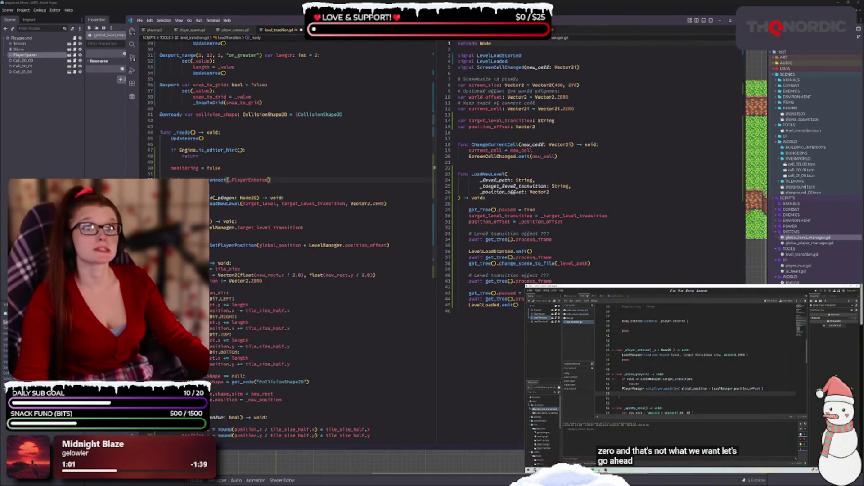
# Step: Open a blank line below the SetPlayerPosition line for a new function
pyautogui.scroll(-2, 239, 187)
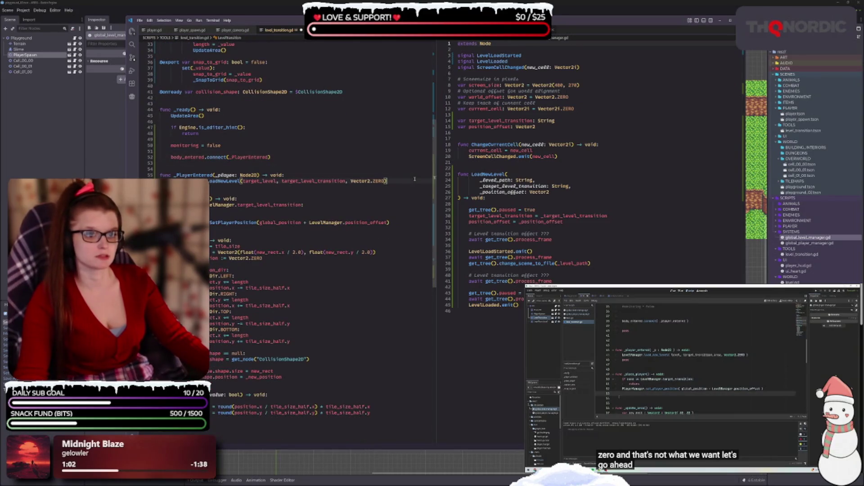
pyautogui.click(688, 388)
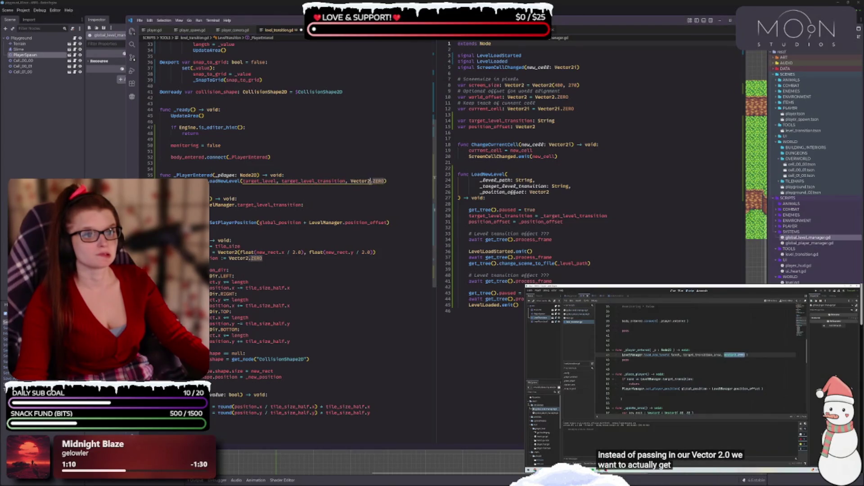
pyautogui.moveTo(386, 181); pyautogui.dragTo(350, 181)
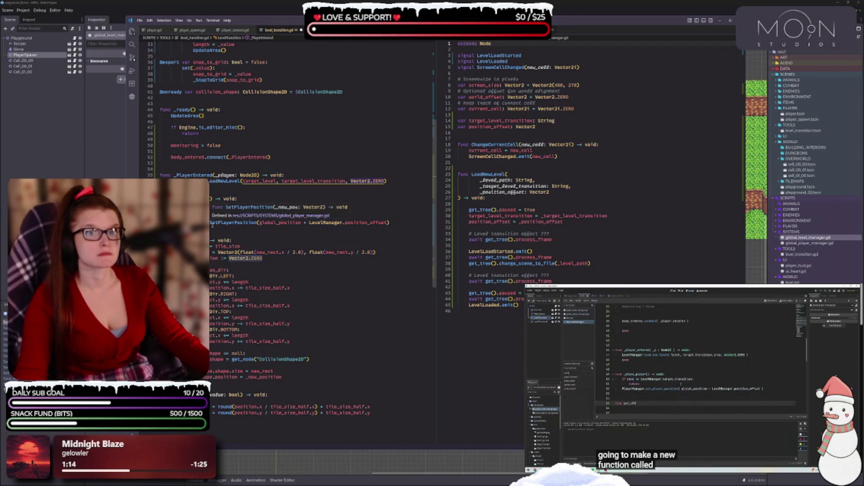
pyautogui.click(249, 223)
pyautogui.press('End')
pyautogui.press('Return')
pyautogui.press('Return')
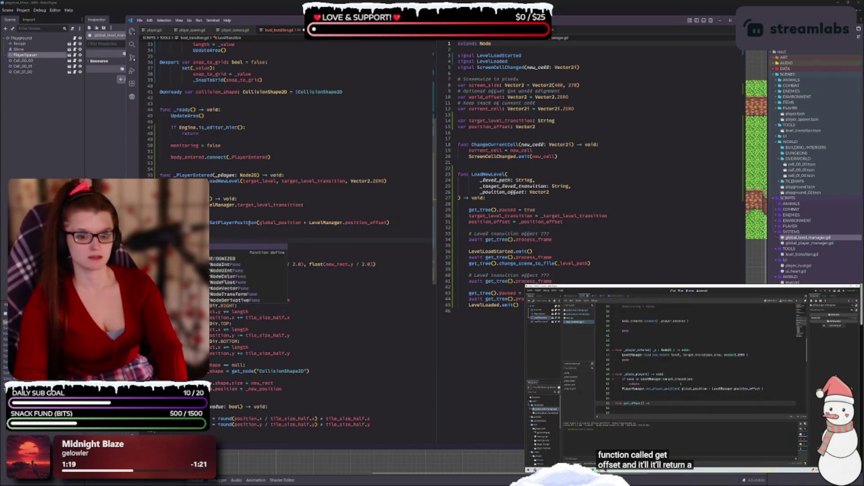
# Step: Write func GetOffset() -> Vector2 declaring offset as Vector2.ZERO and returning it
pyautogui.write('func getOffset')
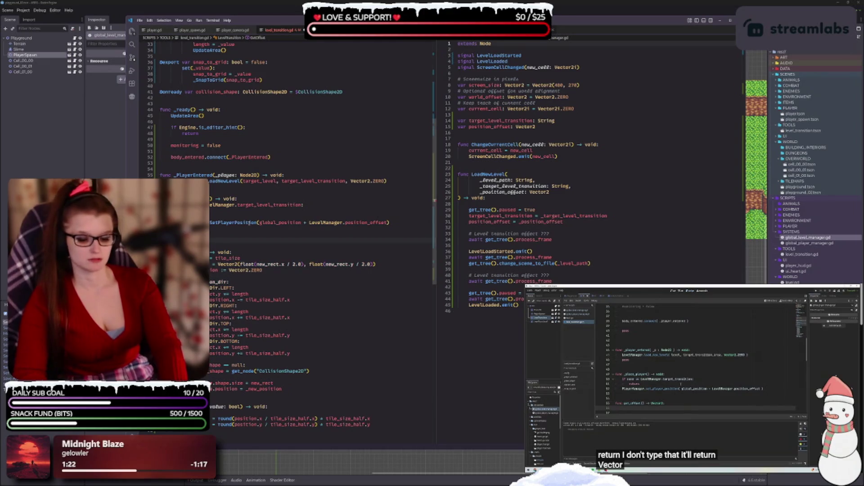
pyautogui.write('Vector2')
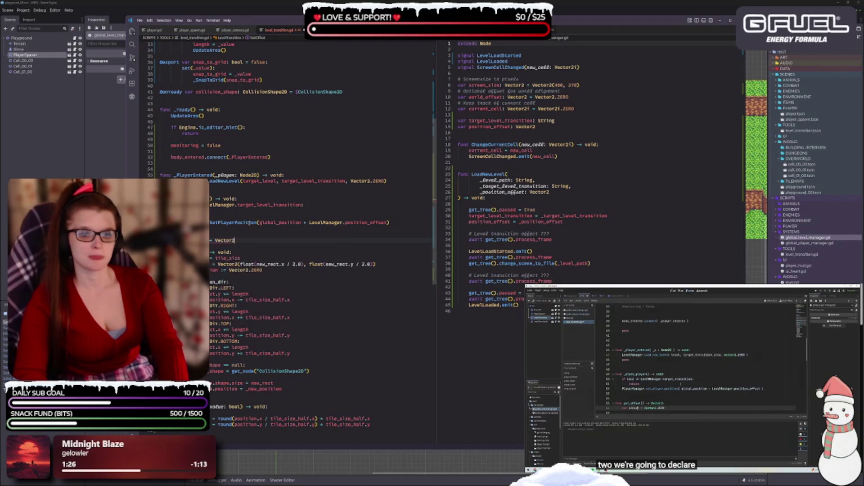
pyautogui.write(':')
pyautogui.press('Return')
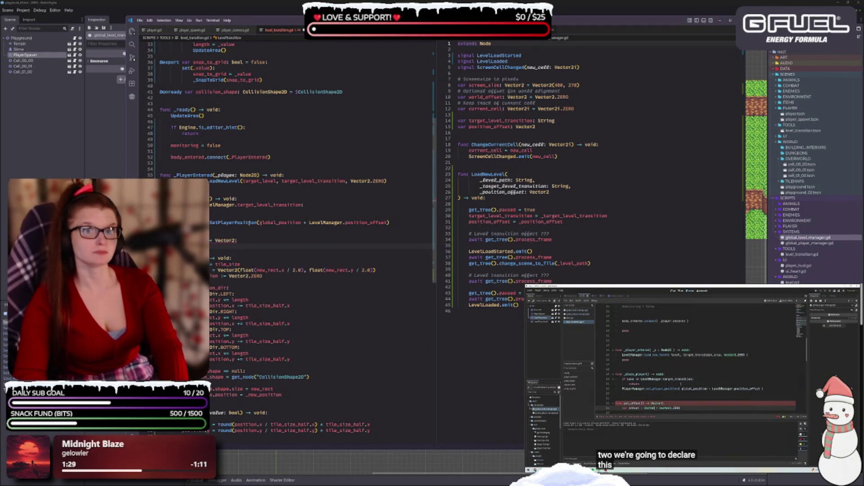
pyautogui.write('var off')
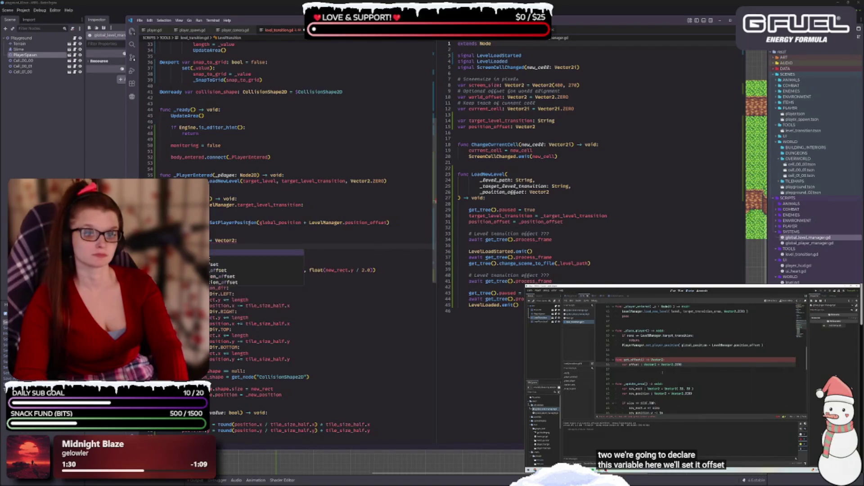
pyautogui.write('s')
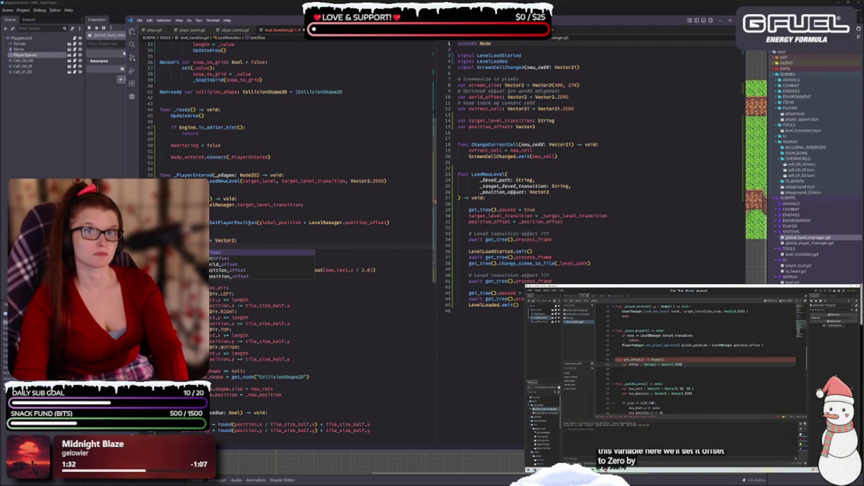
pyautogui.press('Escape')
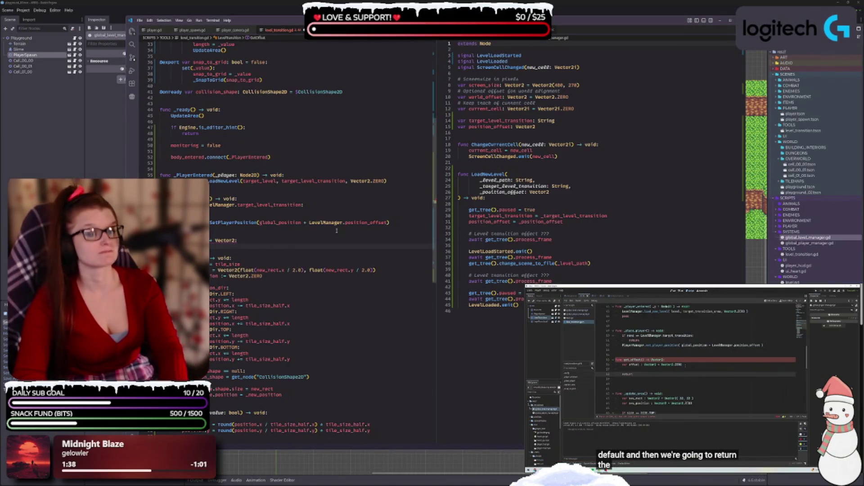
pyautogui.write('Vector2')
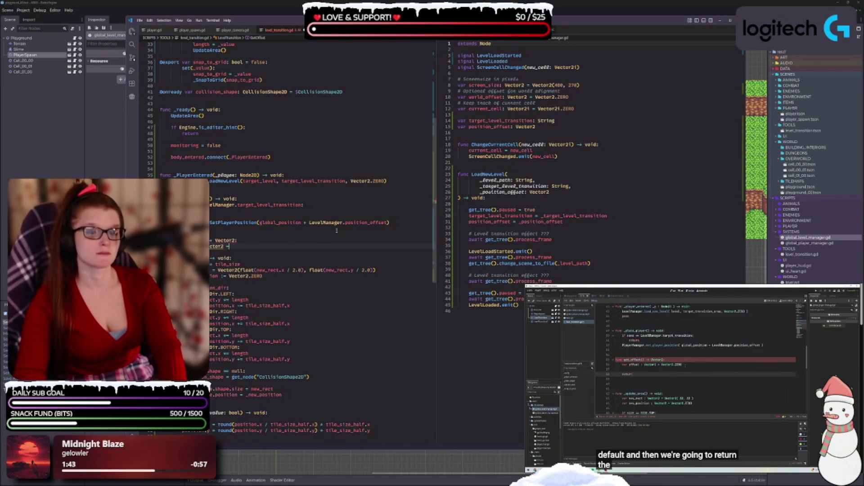
pyautogui.write('ector2.')
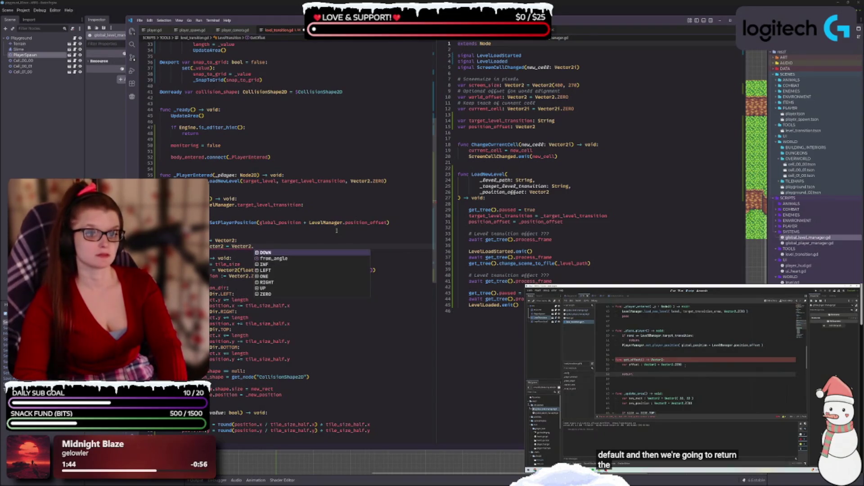
pyautogui.write('ZERO')
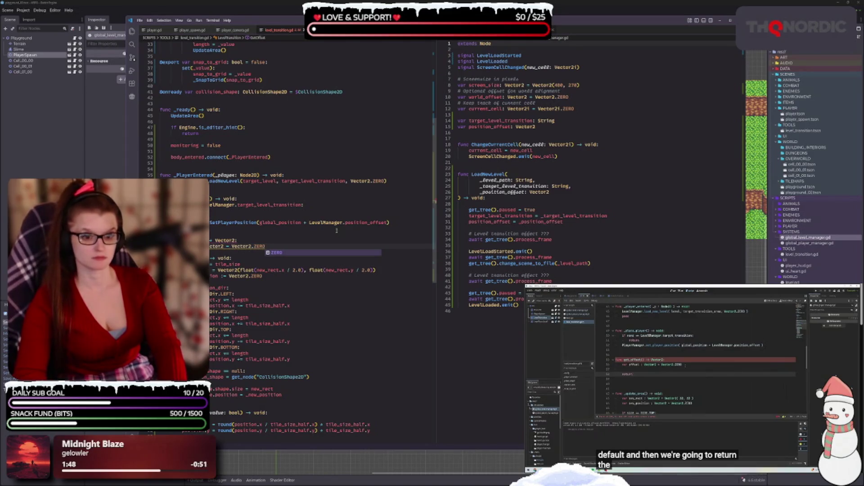
pyautogui.press('Return')
pyautogui.press('Return')
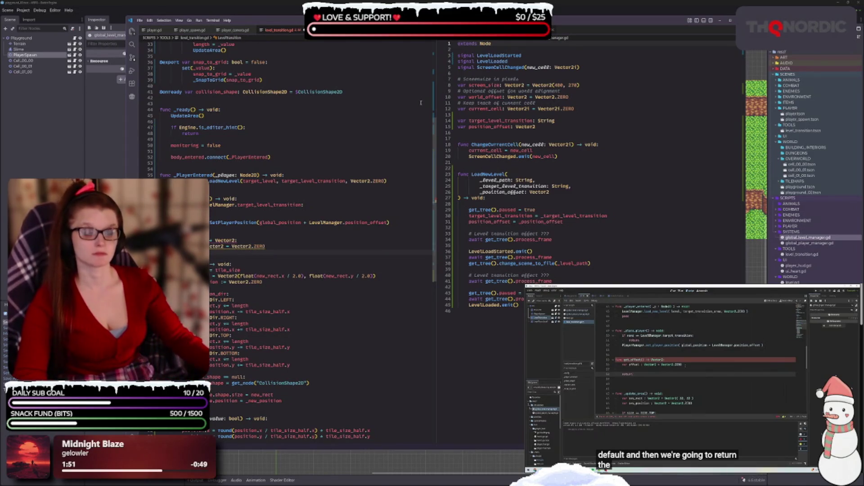
pyautogui.press('Return')
pyautogui.write('return offset')
pyautogui.press('Escape')
# Step: Check the new function's Vector2 return type and move further down the script
pyautogui.click(234, 250)
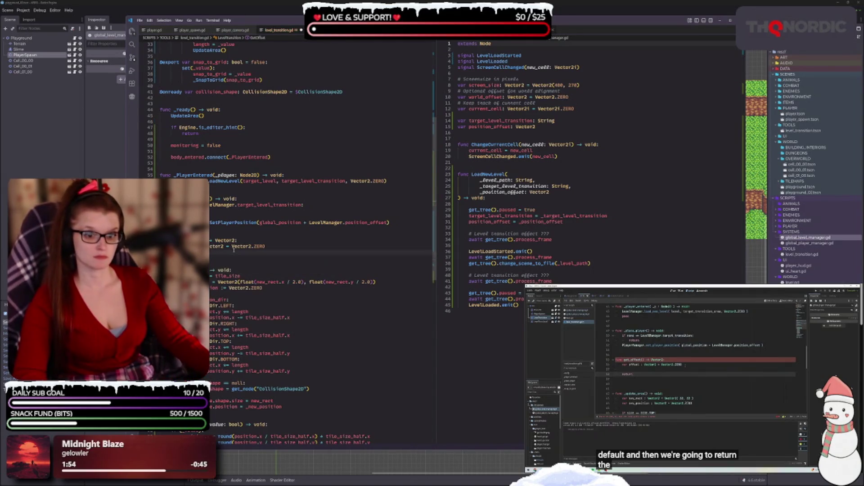
pyautogui.doubleClick(223, 247)
pyautogui.click(223, 251)
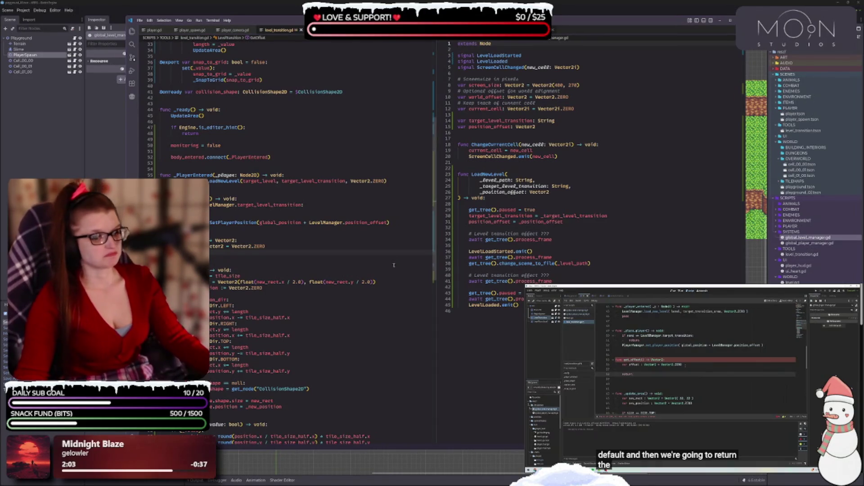
pyautogui.scroll(-4, 333, 231)
pyautogui.click(215, 192)
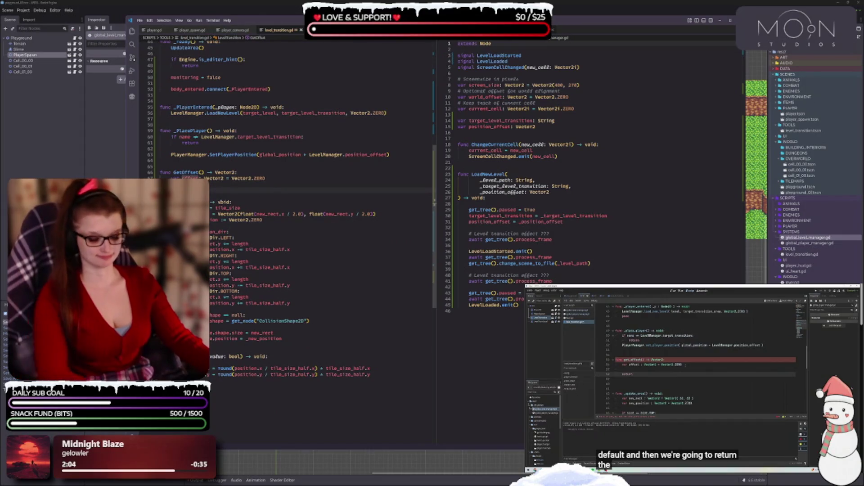
# Step: In GetOffset, declare a player variable set to PlayerManager.player.global_position
pyautogui.press('Return')
pyautogui.press('Down')
pyautogui.press('Down')
pyautogui.press('Down')
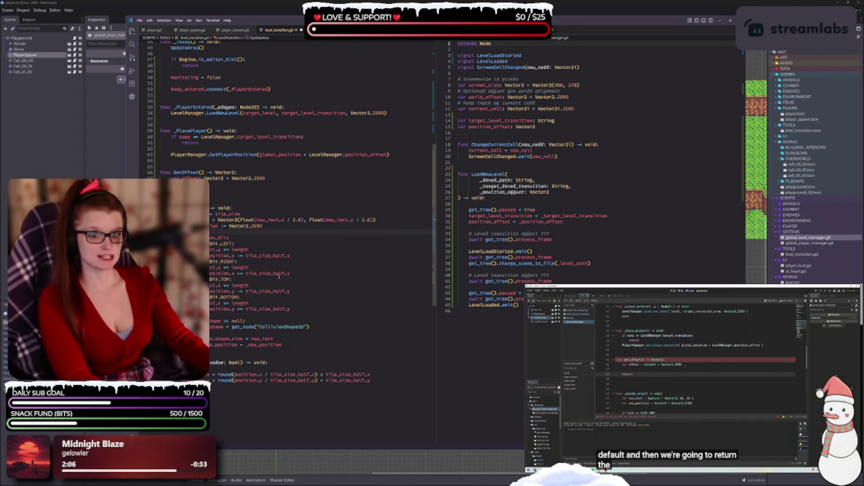
pyautogui.scroll(2, 275, 245)
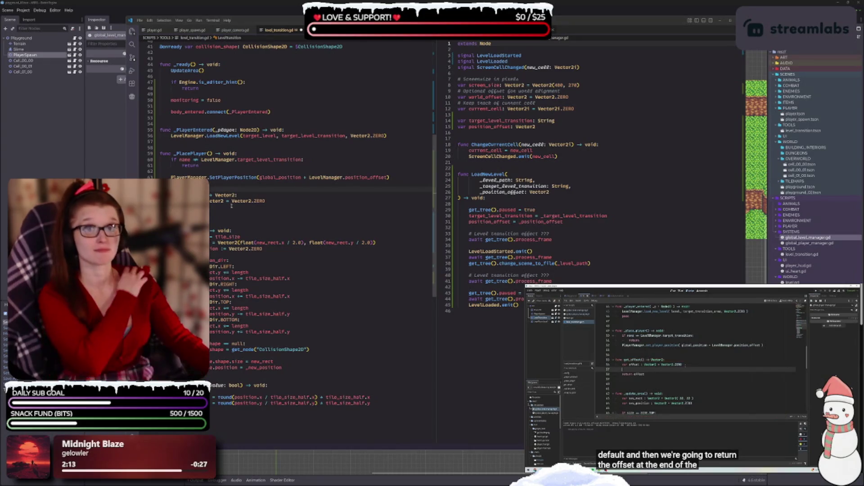
pyautogui.click(225, 209)
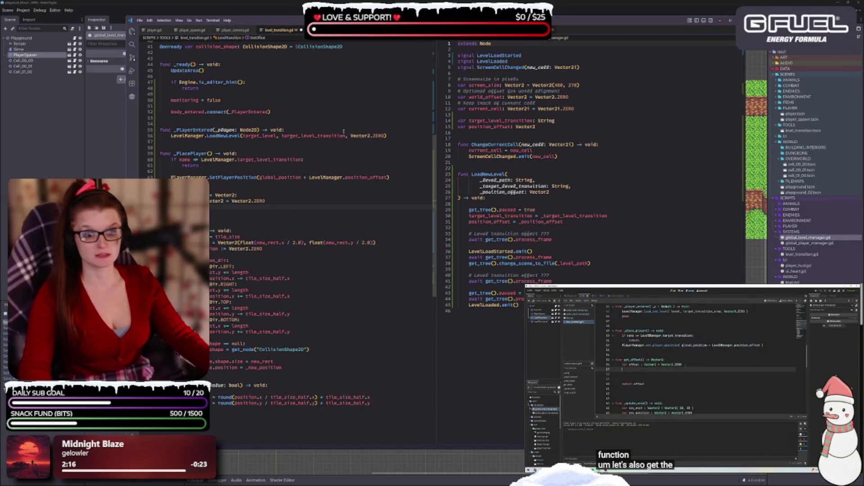
pyautogui.write('var player')
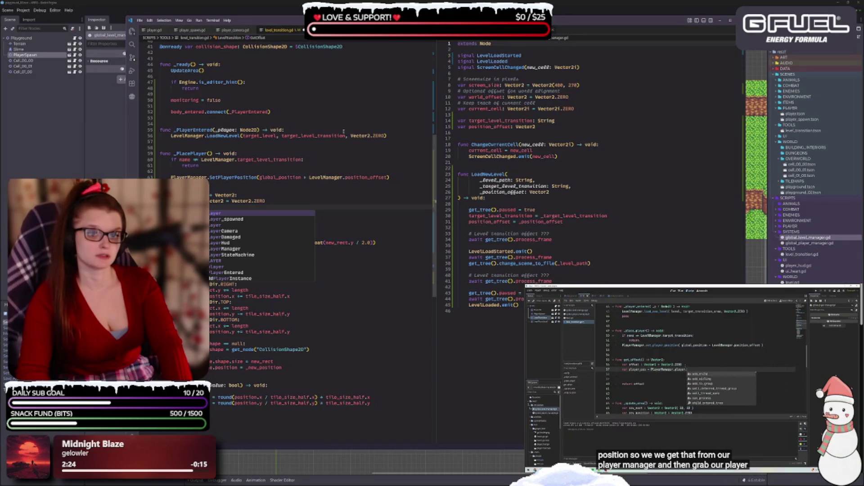
pyautogui.press('Escape')
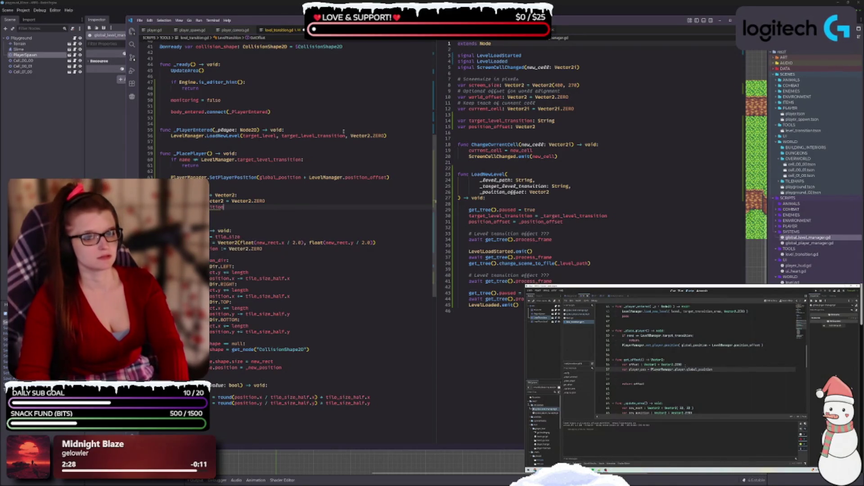
pyautogui.write(' = Play')
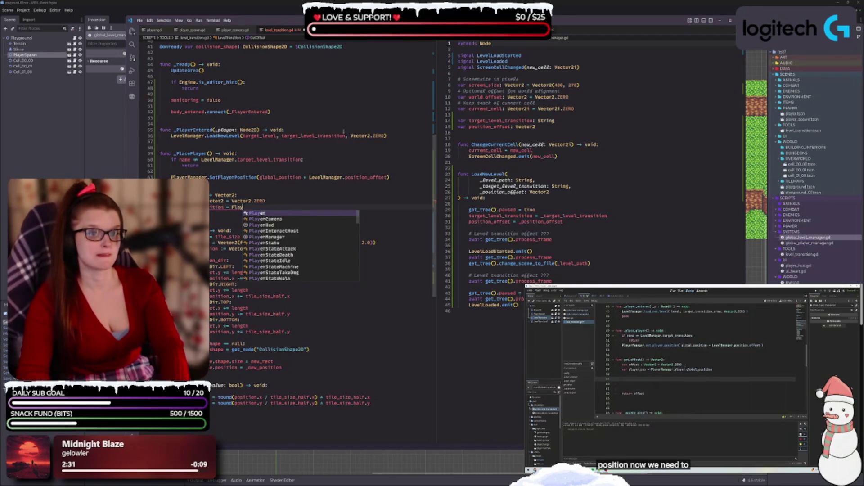
pyautogui.write('erManager.')
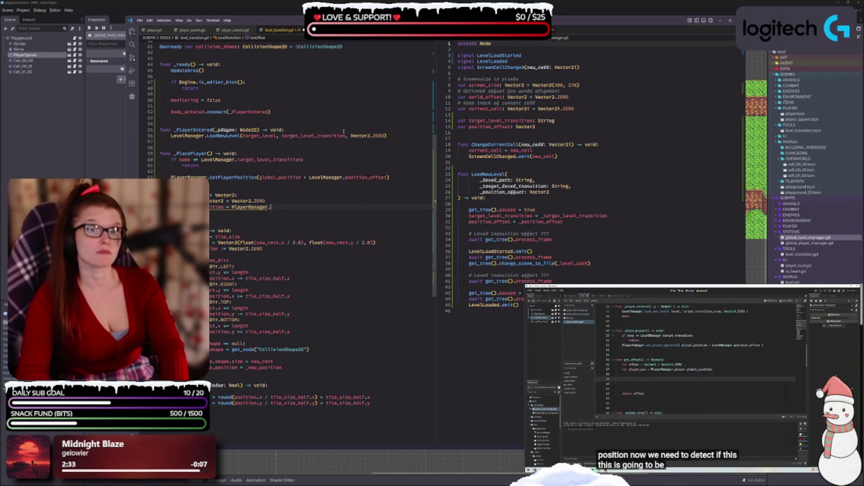
pyautogui.write('player.')
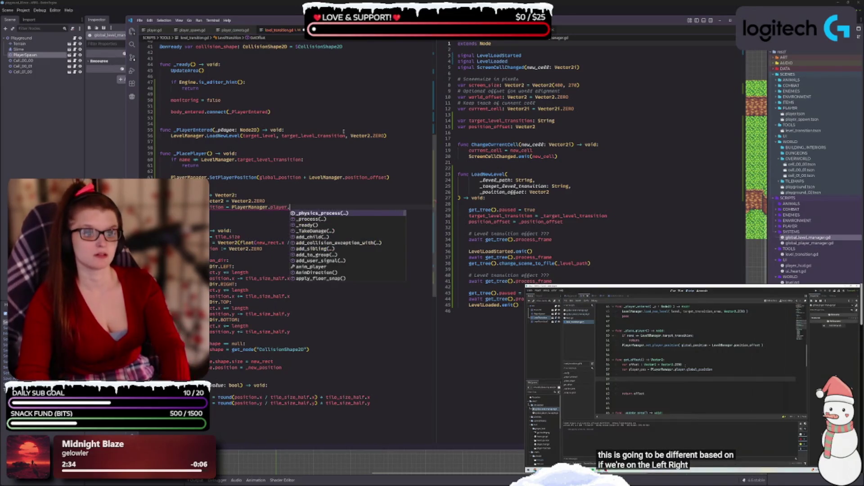
pyautogui.write('global_position')
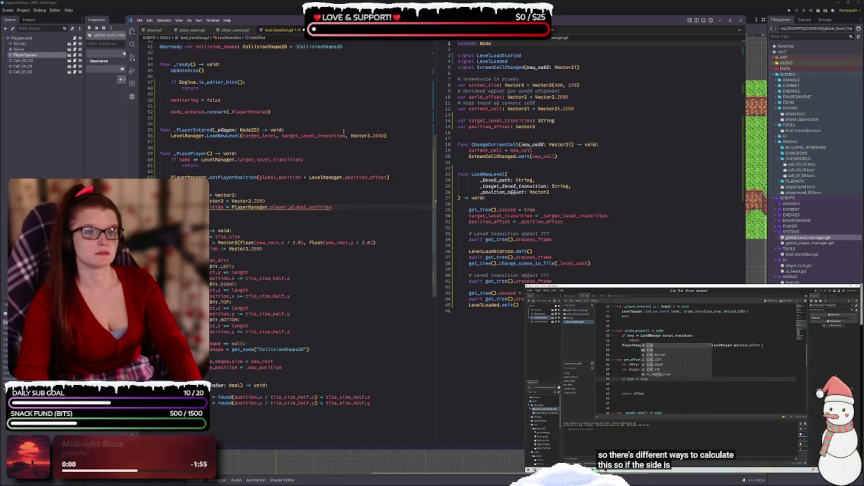
# Step: Begin a condition line on transition_dir, correcting a mistyped comparison
pyautogui.press('Return')
pyautogui.press('Return')
pyautogui.press('Return')
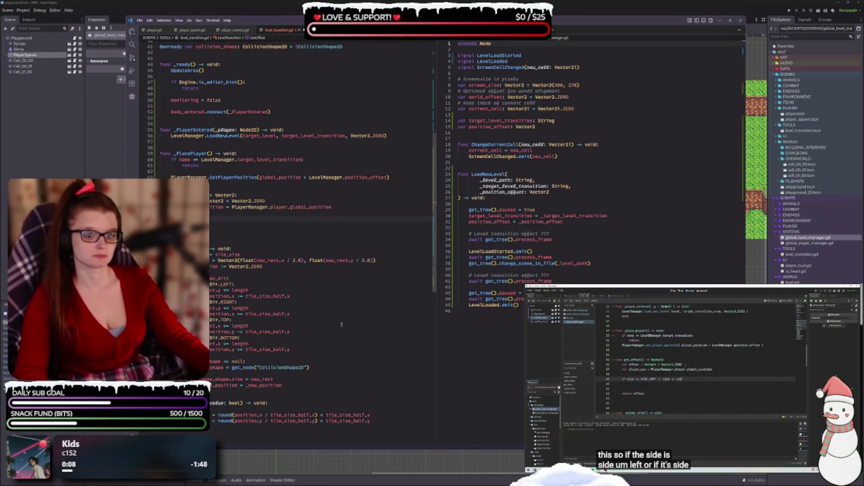
pyautogui.write('tr')
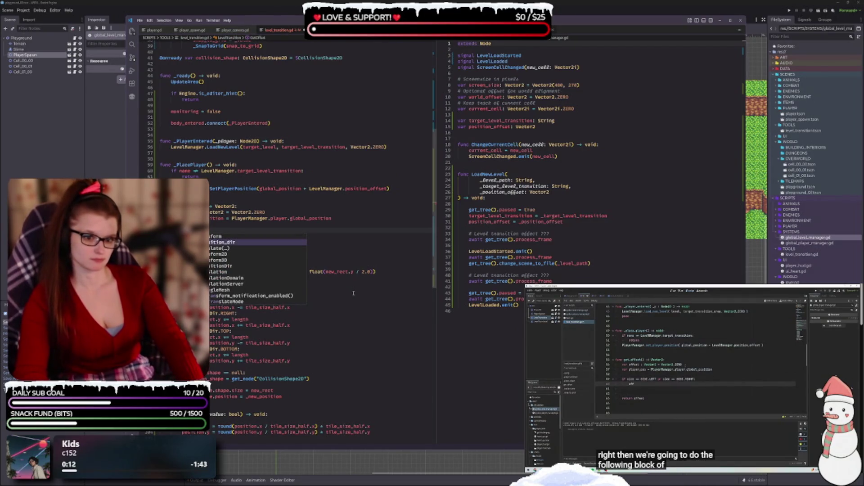
pyautogui.press('Return')
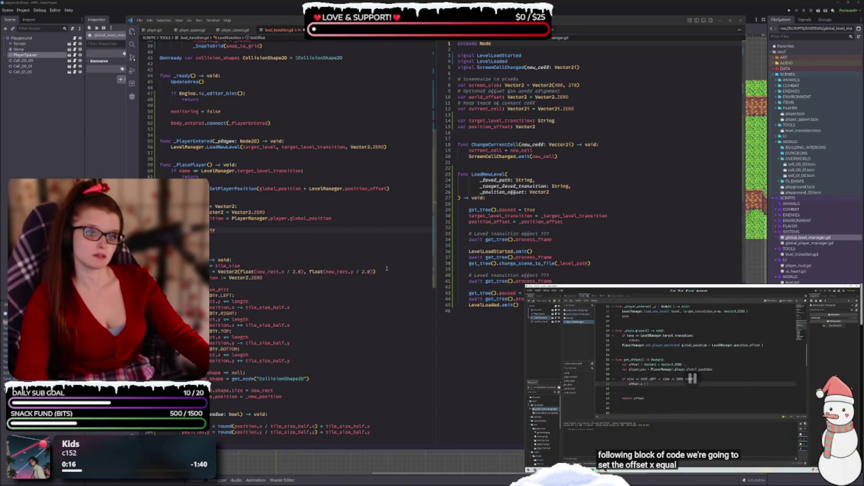
pyautogui.write(' ==')
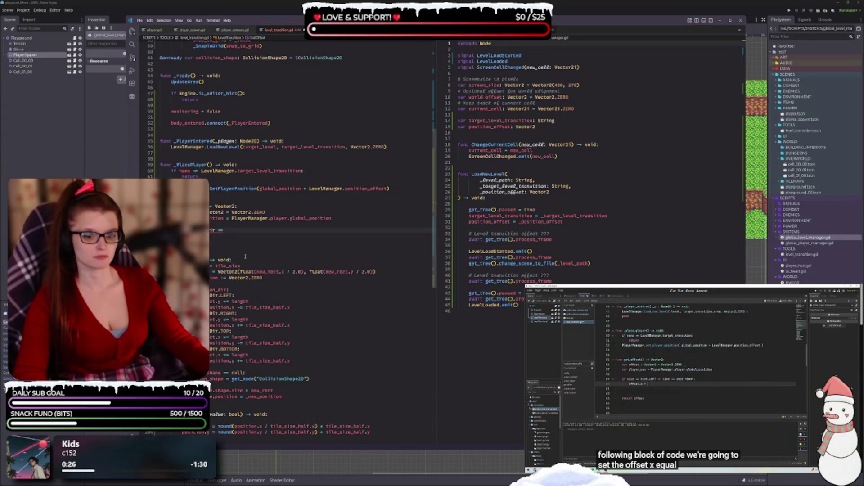
pyautogui.scroll(1, 297, 235)
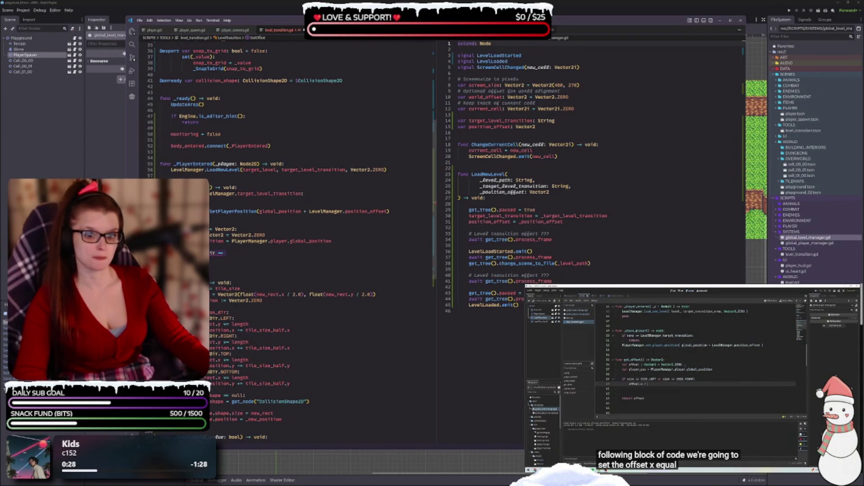
pyautogui.press('BackSpace')
pyautogui.press('BackSpace')
pyautogui.press('BackSpace')
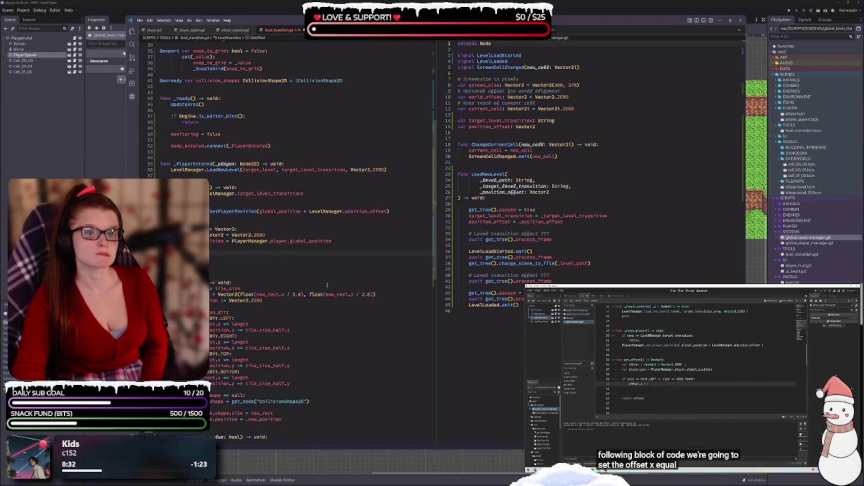
pyautogui.write('tr')
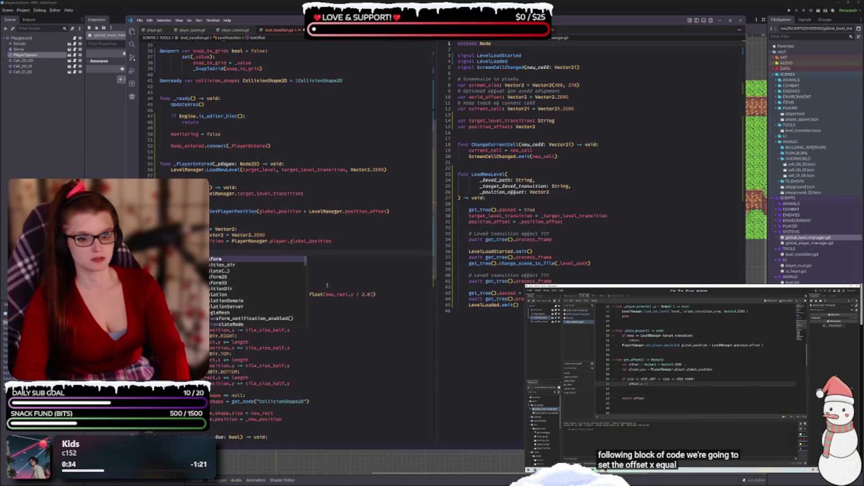
pyautogui.press('Down')
pyautogui.press('Return')
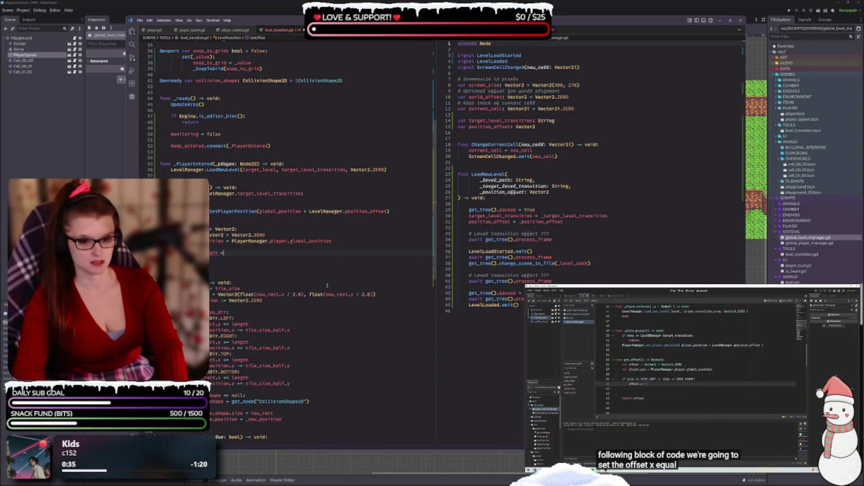
# Step: Compare transition_dir to TransitionDir.LEFT or TransitionDir.RIGHT and begin the body with x
pyautogui.write('= Tran')
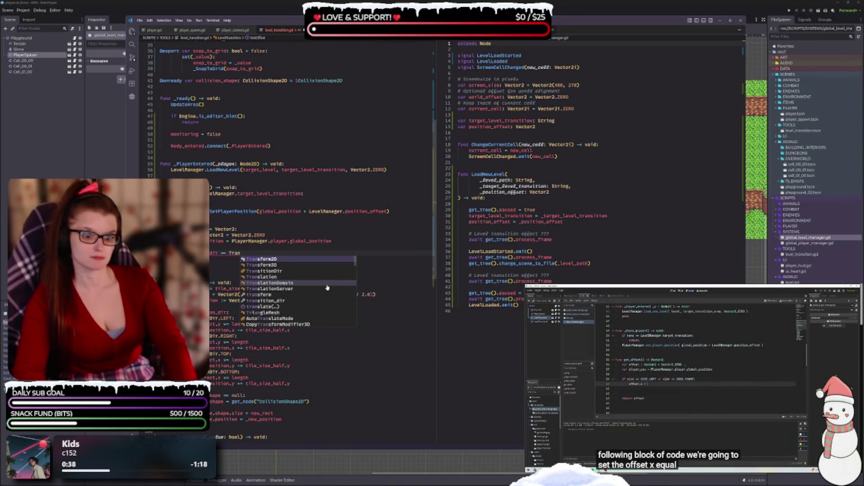
pyautogui.press('Down')
pyautogui.press('Down')
pyautogui.press('Return')
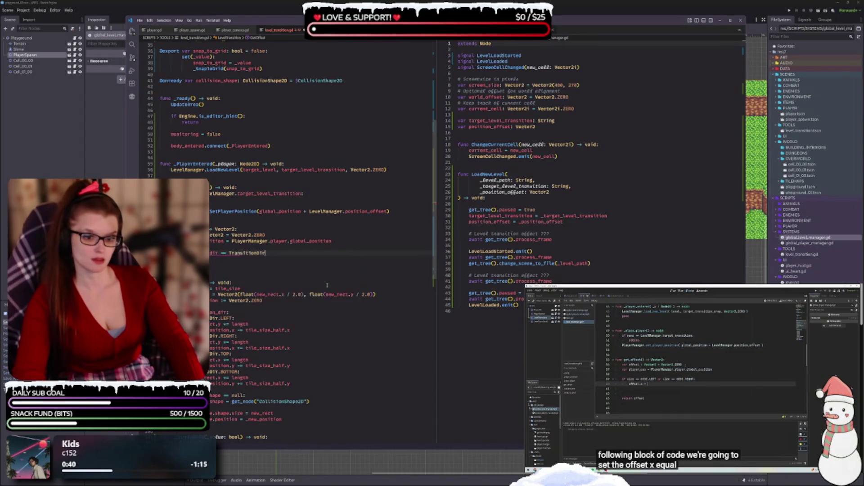
pyautogui.write('.')
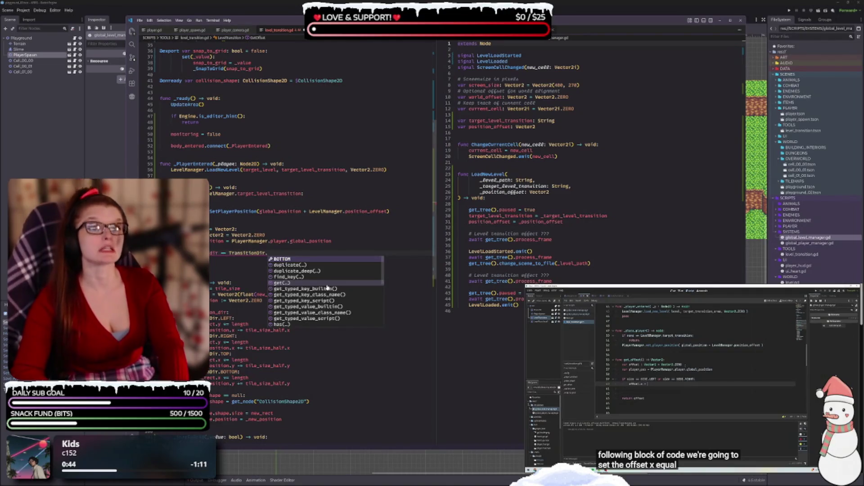
pyautogui.write('LEFT ||')
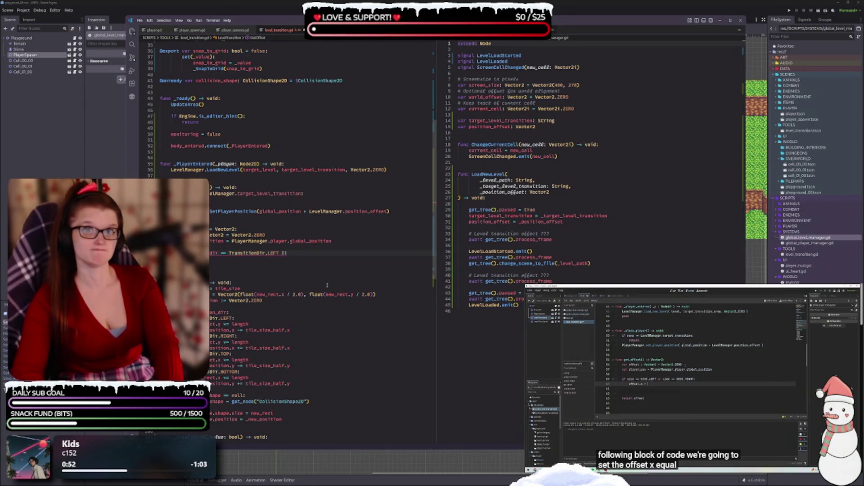
pyautogui.write('transition_dir')
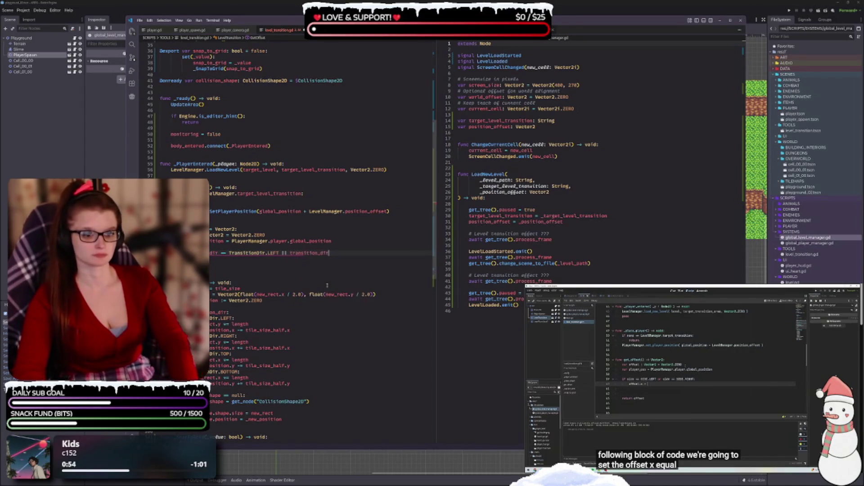
pyautogui.write('TransitionDir')
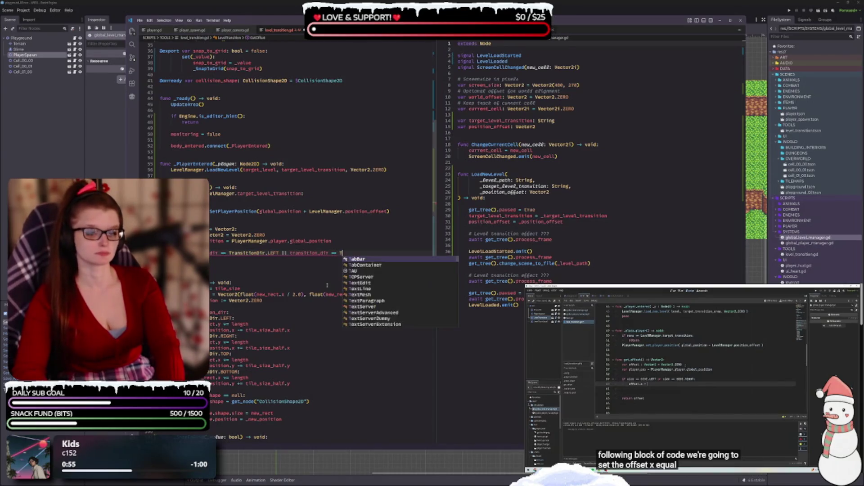
pyautogui.write('.RI')
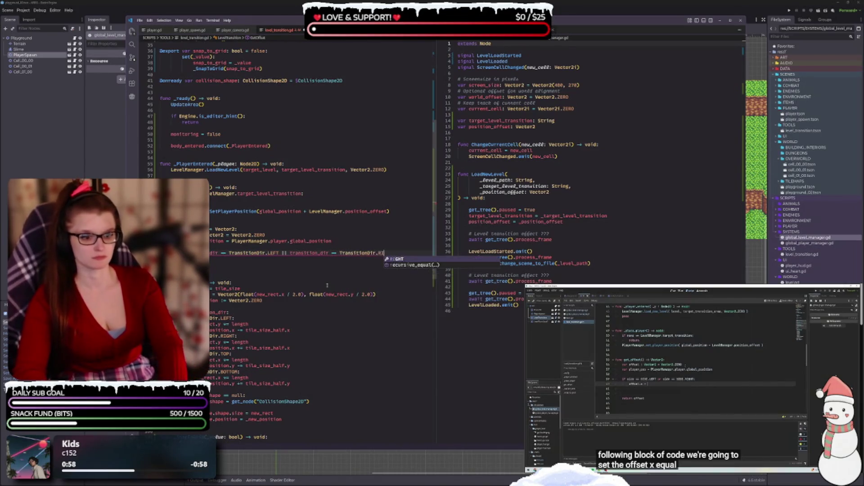
pyautogui.write('GHT:')
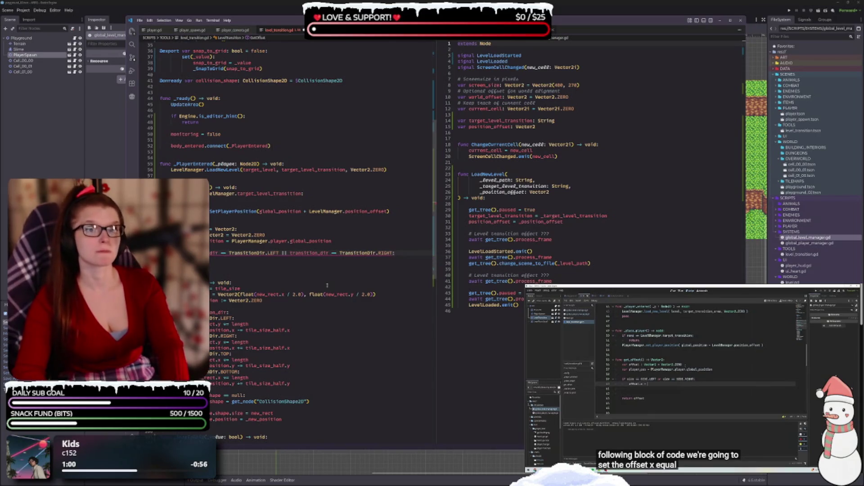
pyautogui.press('Return')
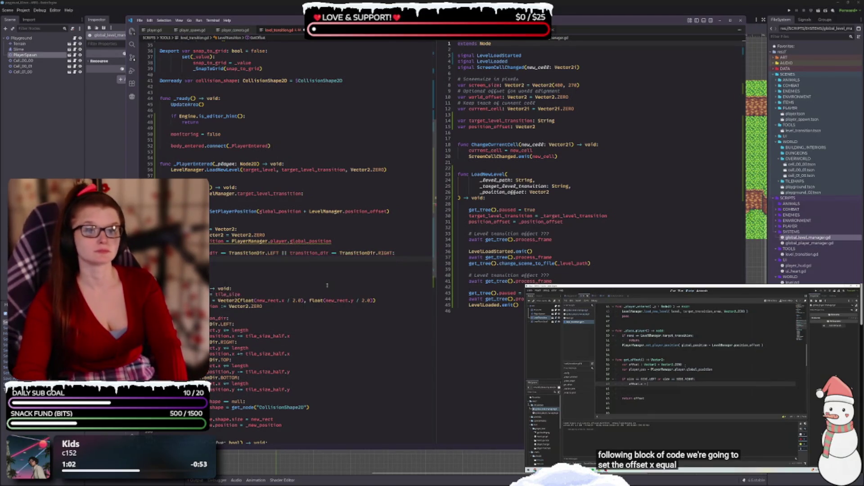
pyautogui.write('x')
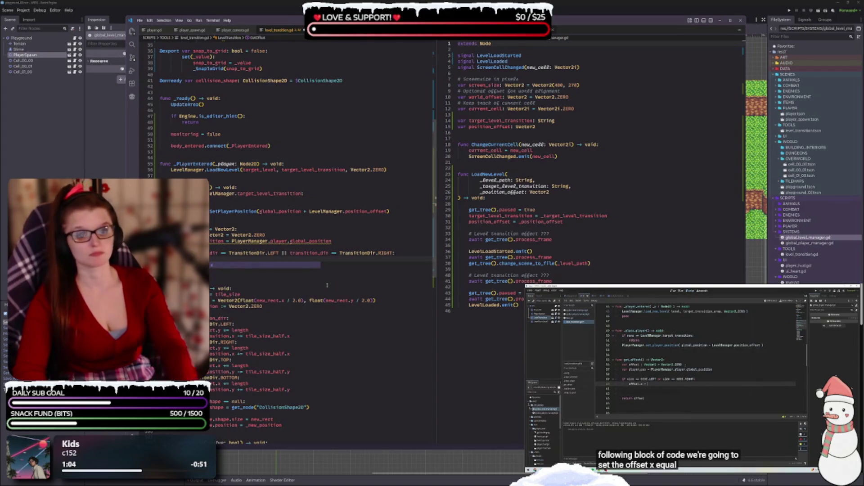
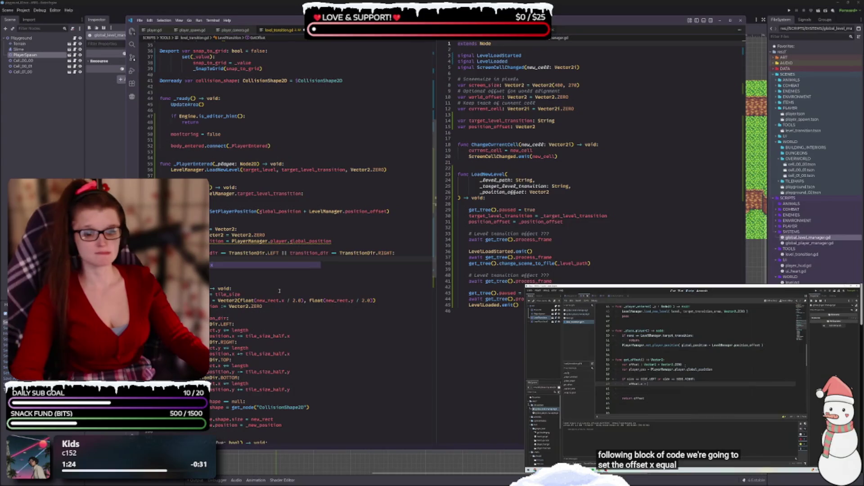
# Step: Set offset.y to player_position.y - global_position.y in the left/right branch
pyautogui.click(253, 260)
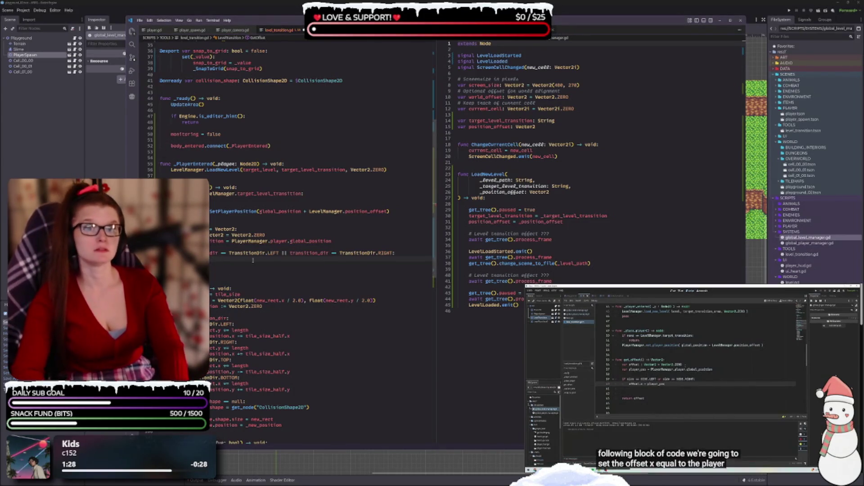
pyautogui.write('player')
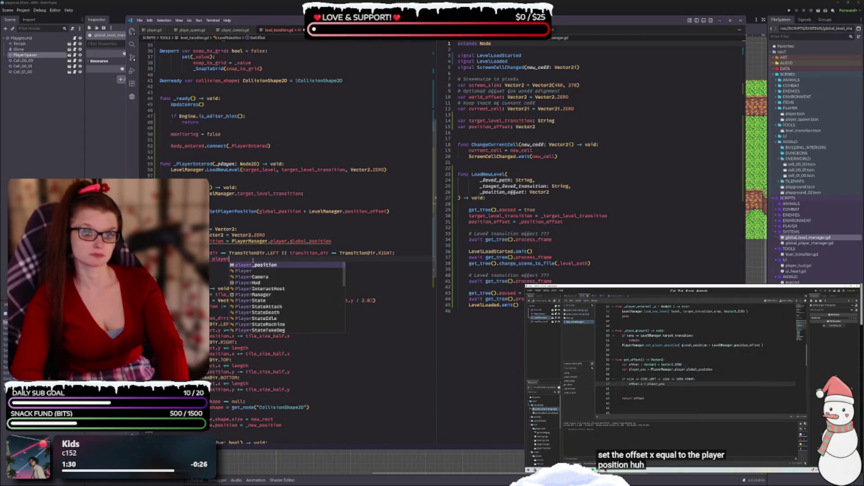
pyautogui.press('Return')
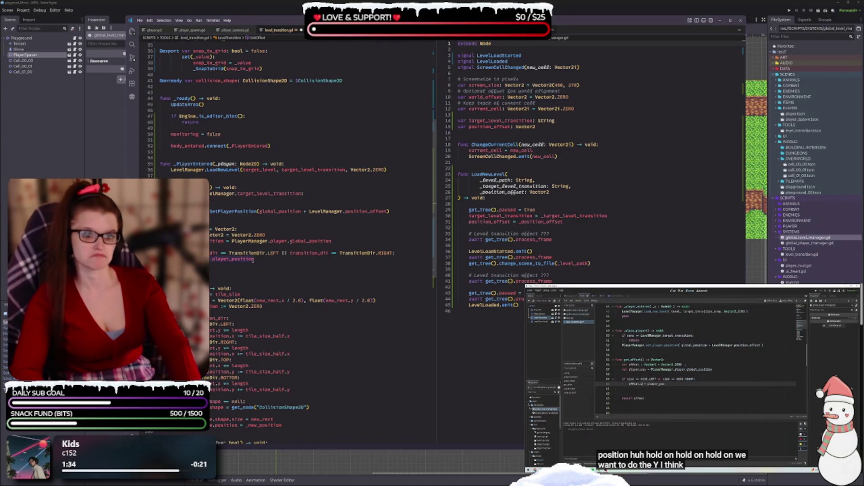
pyautogui.doubleClick(233, 259)
pyautogui.write('offset.y = ')
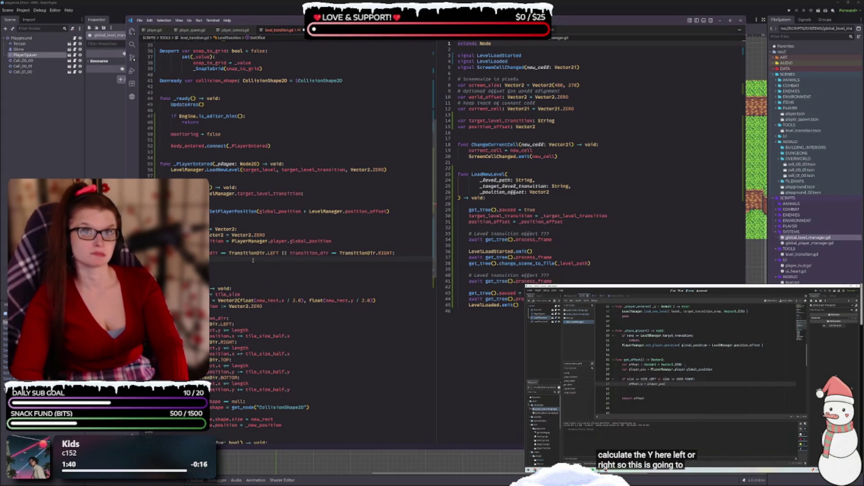
pyautogui.write('pla')
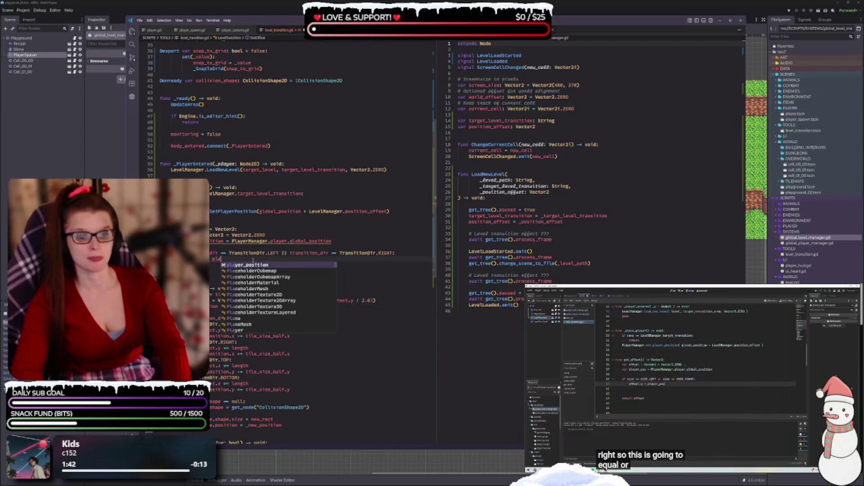
pyautogui.press('Return')
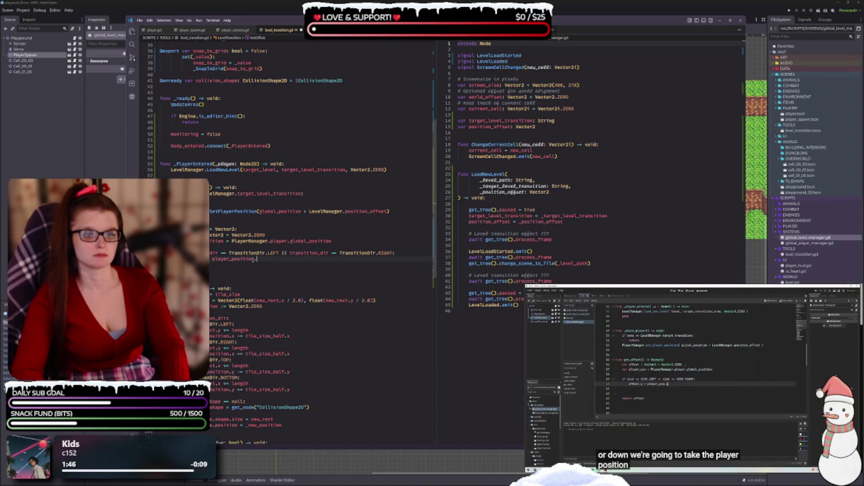
pyautogui.write('y')
pyautogui.write(' -')
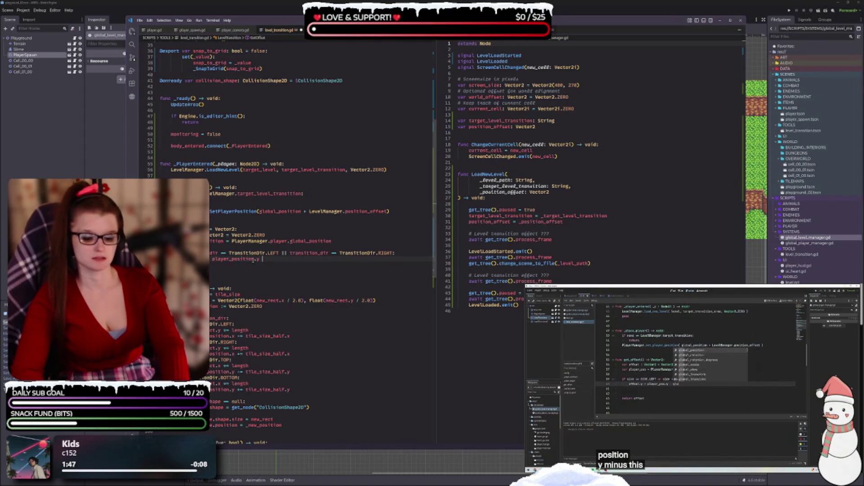
pyautogui.hotkey('ctrl', 'space')
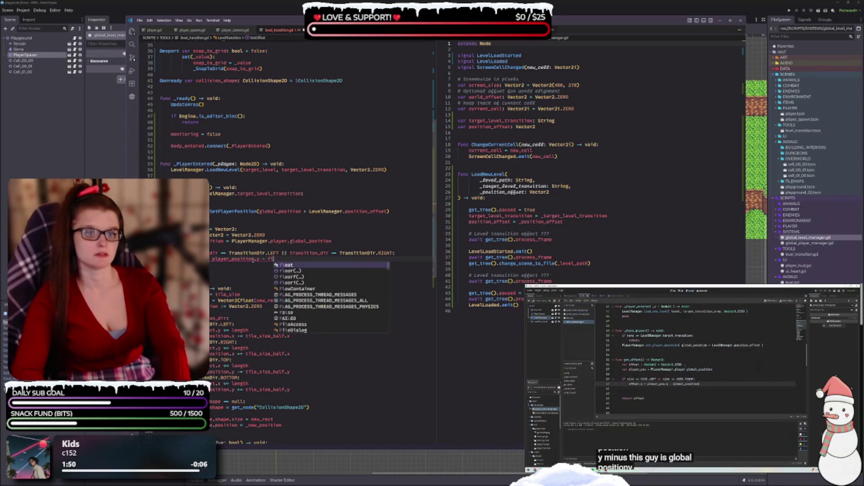
pyautogui.press('Escape')
pyautogui.write('obal_position.y')
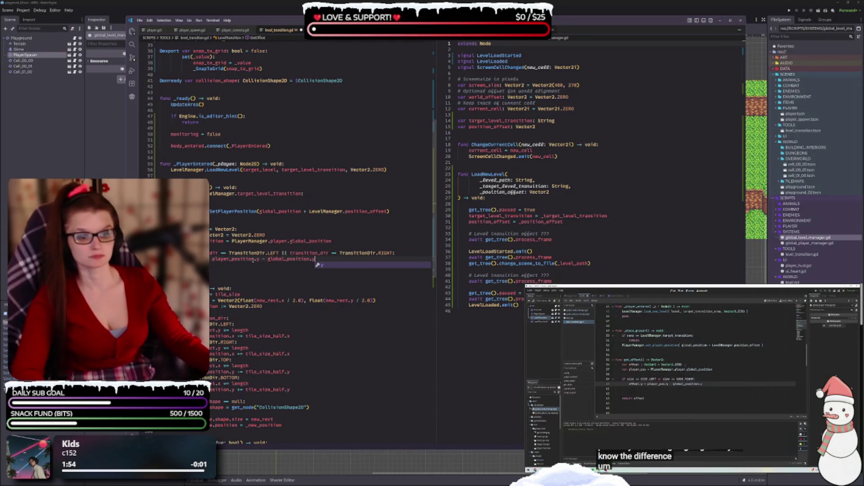
pyautogui.press('Escape')
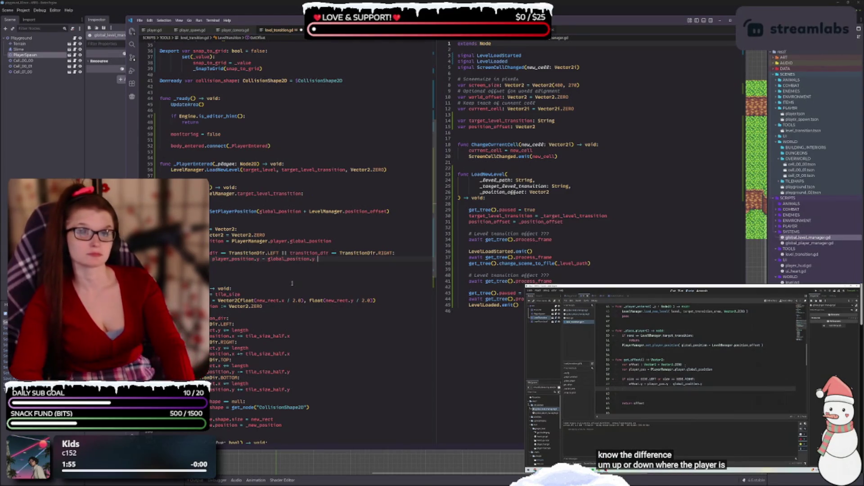
# Step: Add offset.x = 16 below it and begin an 'if transition_dir' check
pyautogui.press('Return')
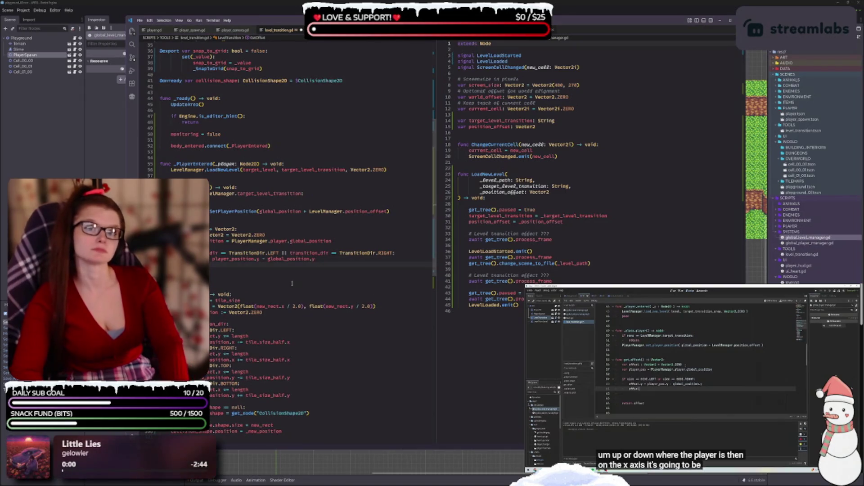
pyautogui.write('offset.x =')
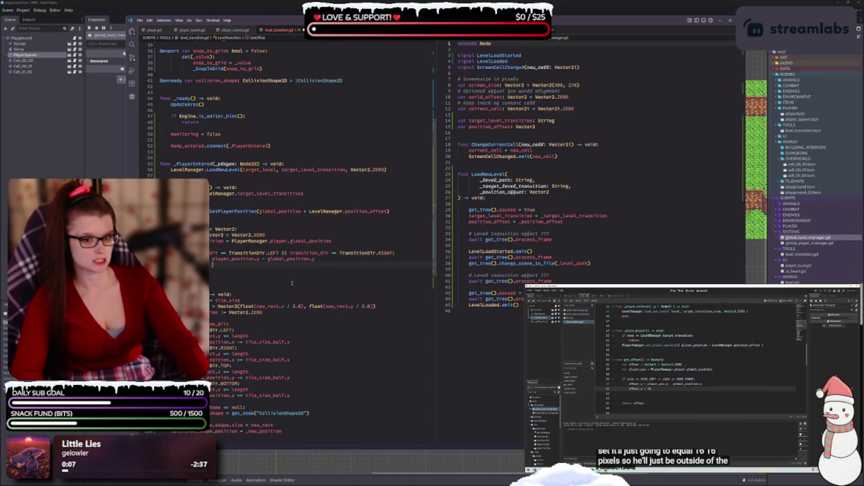
pyautogui.write('16')
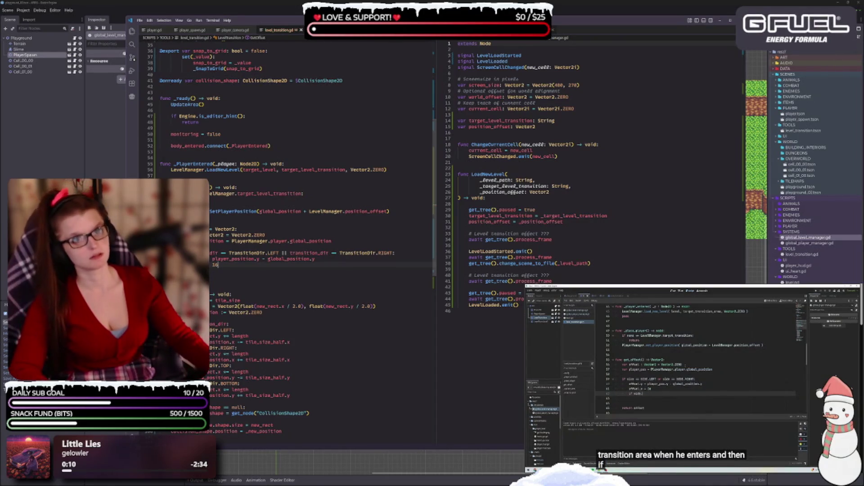
pyautogui.press('Return')
pyautogui.press('Return')
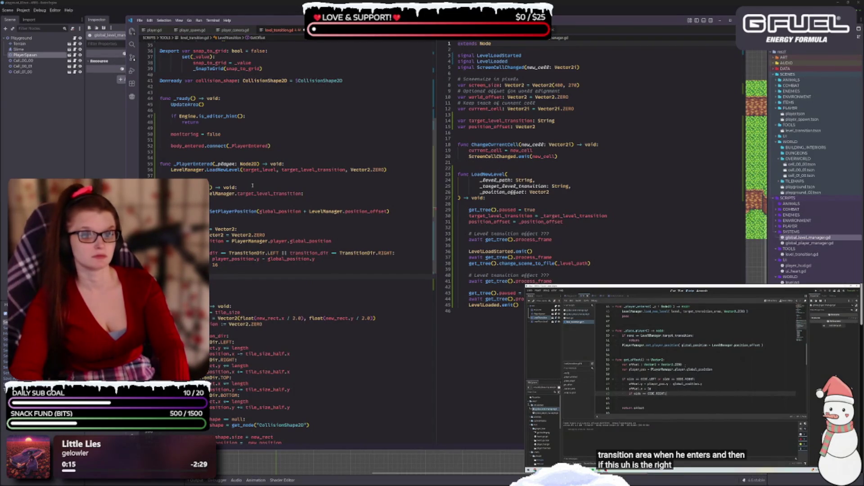
pyautogui.write('if trans')
pyautogui.press('Down')
pyautogui.press('Return')
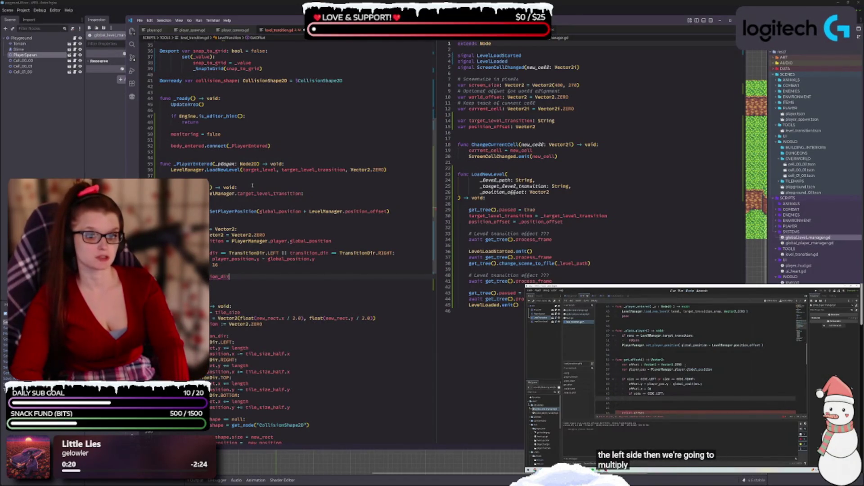
# Step: Complete 'if transition_dir == TransitionDir.LEFT:' and start the offset line in its body
pyautogui.write('= Tran')
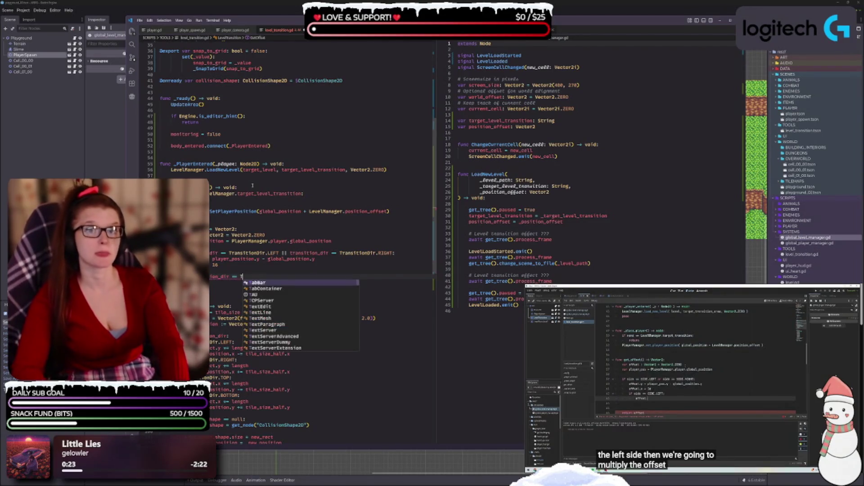
pyautogui.press('Down')
pyautogui.press('Down')
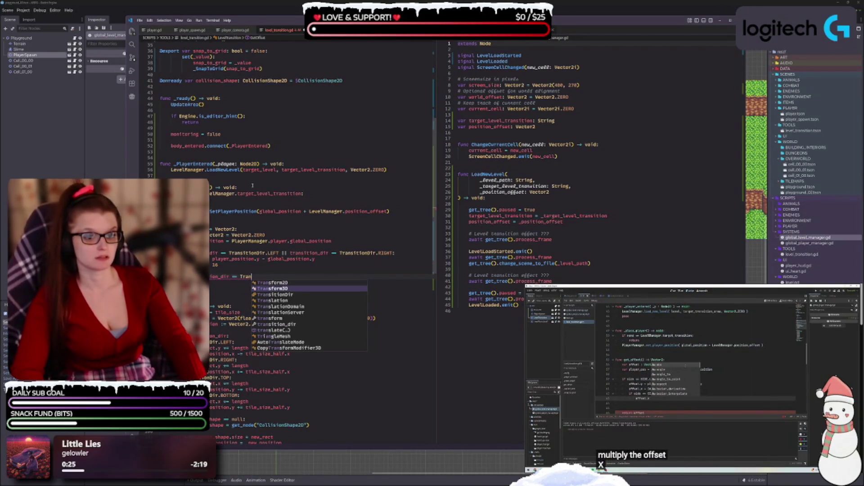
pyautogui.press('Return')
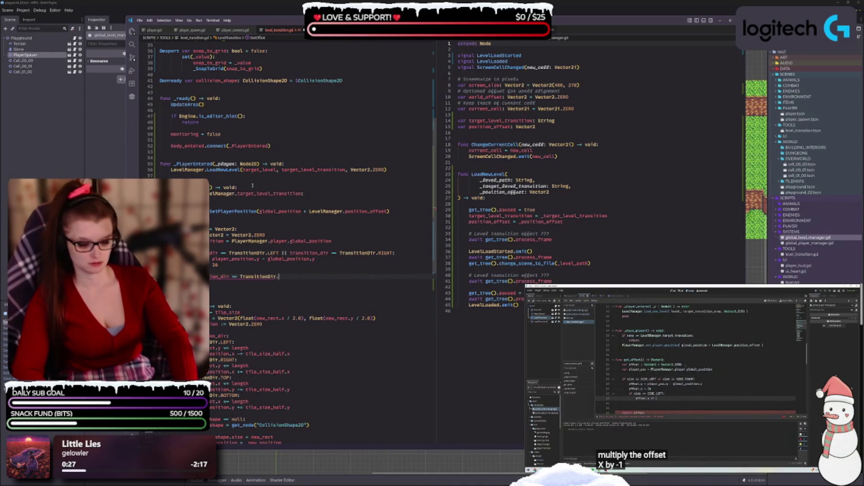
pyautogui.write('LE')
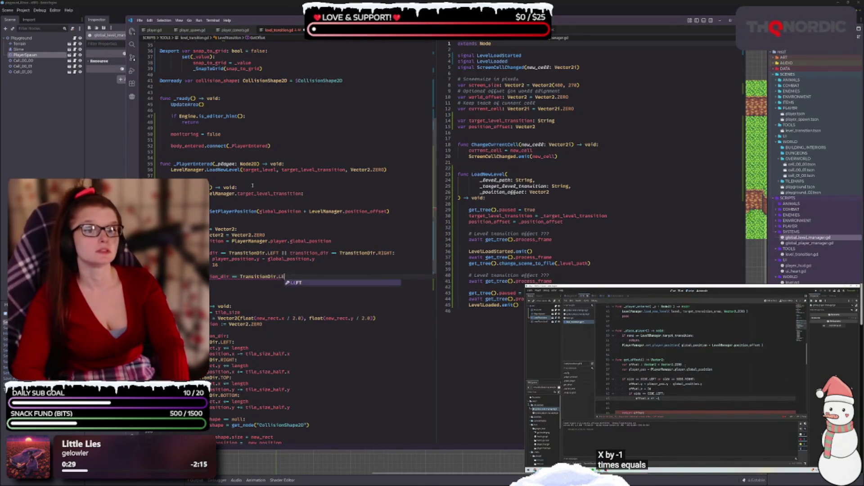
pyautogui.write('FT:')
pyautogui.press('Return')
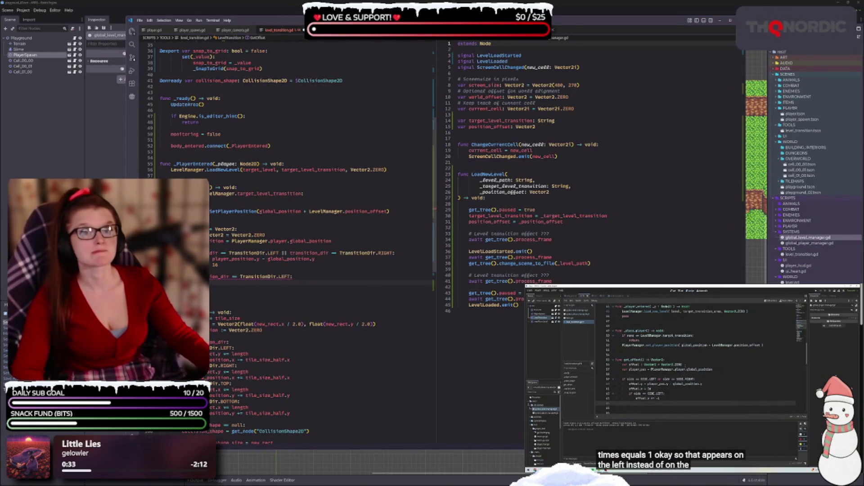
pyautogui.press('space')
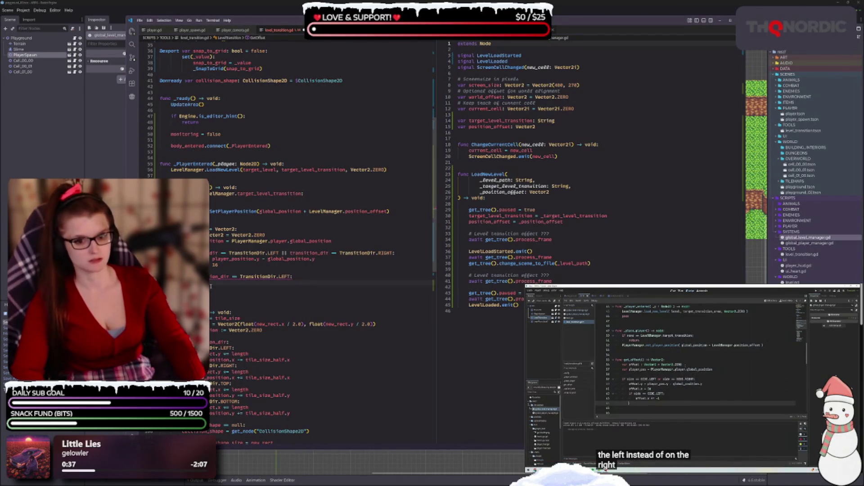
pyautogui.write('off')
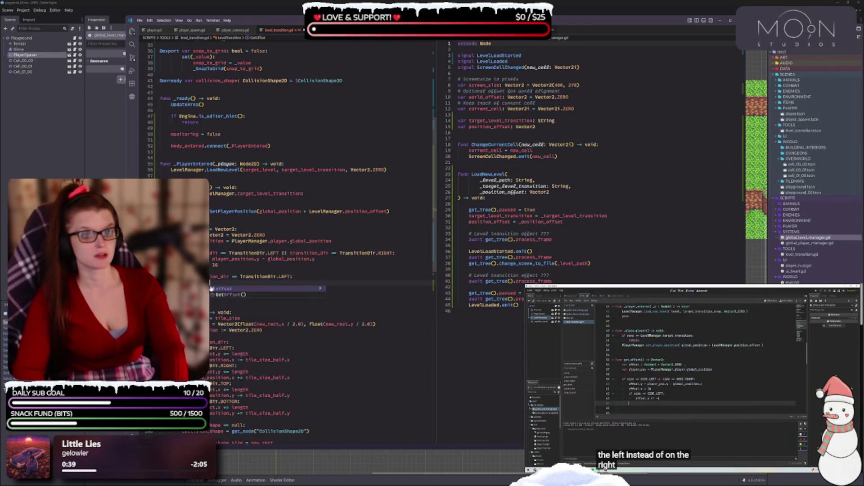
pyautogui.write('set')
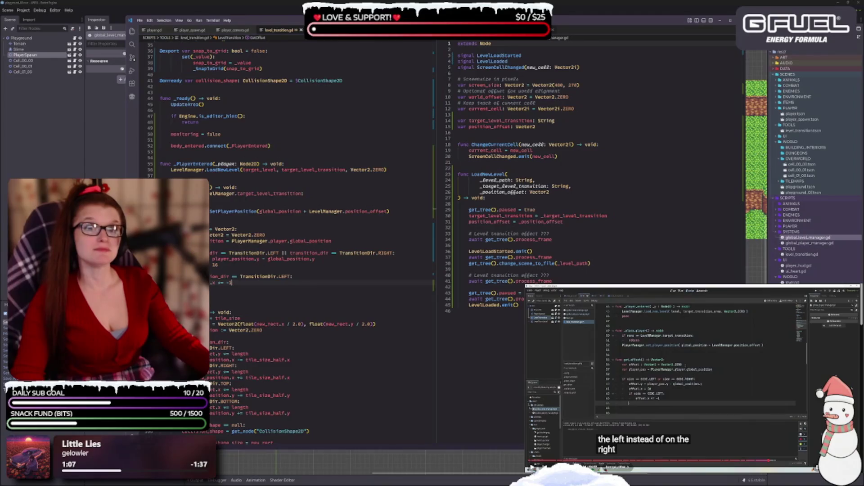
pyautogui.scroll(9, 291, 261)
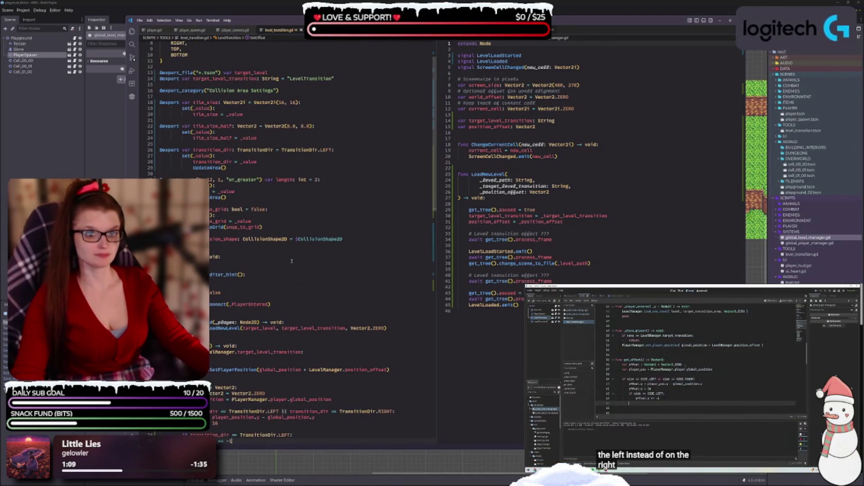
# Step: End the horizontal branch after 'offset.x *= -1' with one blank line, then select that block
pyautogui.scroll(2, 292, 261)
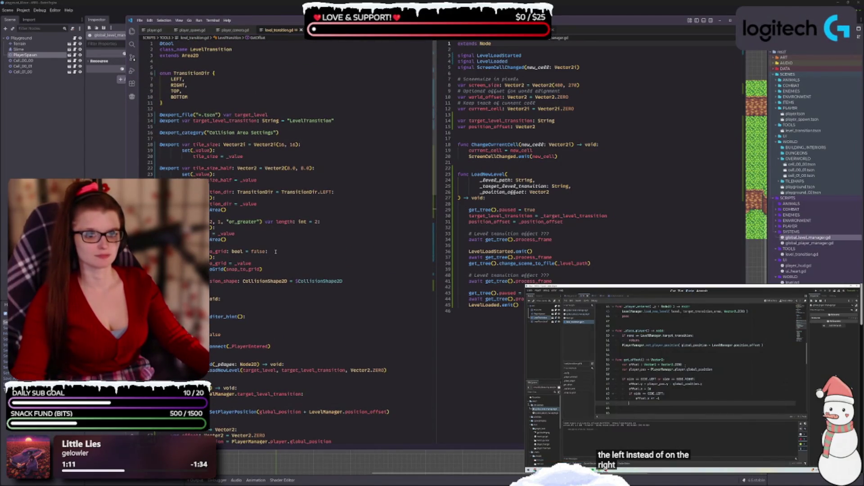
pyautogui.scroll(-6, 279, 256)
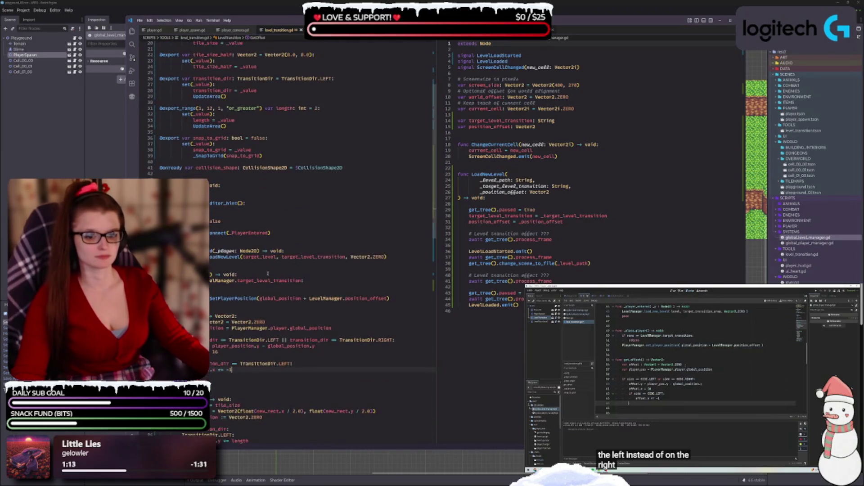
pyautogui.moveTo(266, 279)
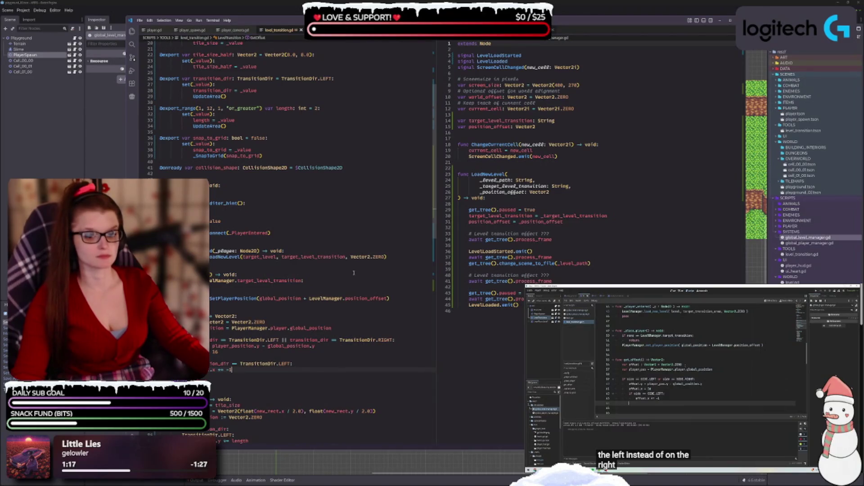
pyautogui.scroll(-4, 351, 288)
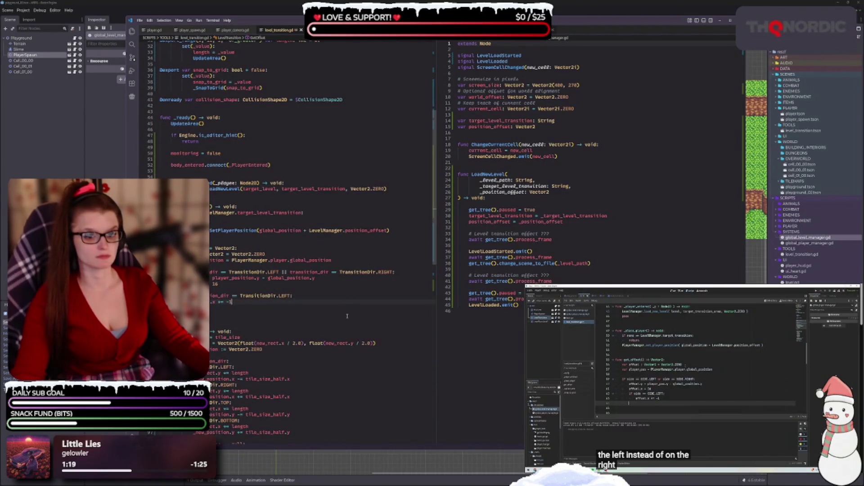
pyautogui.scroll(-3, 264, 271)
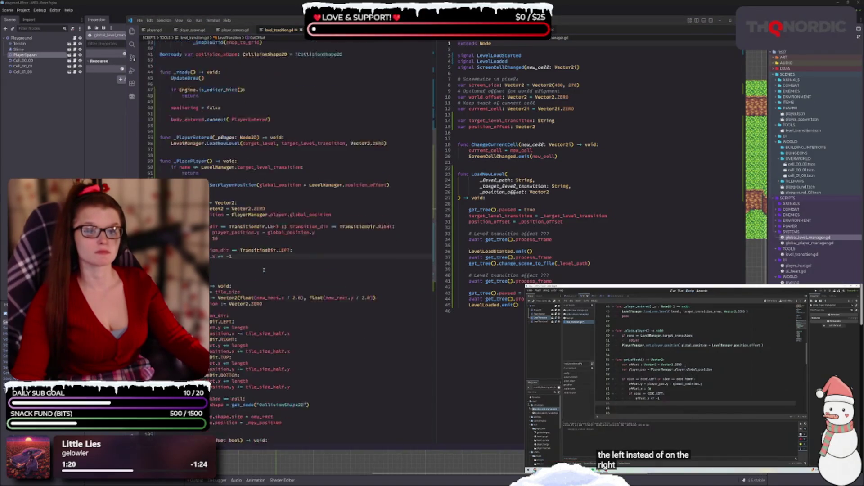
pyautogui.scroll(-3, 264, 270)
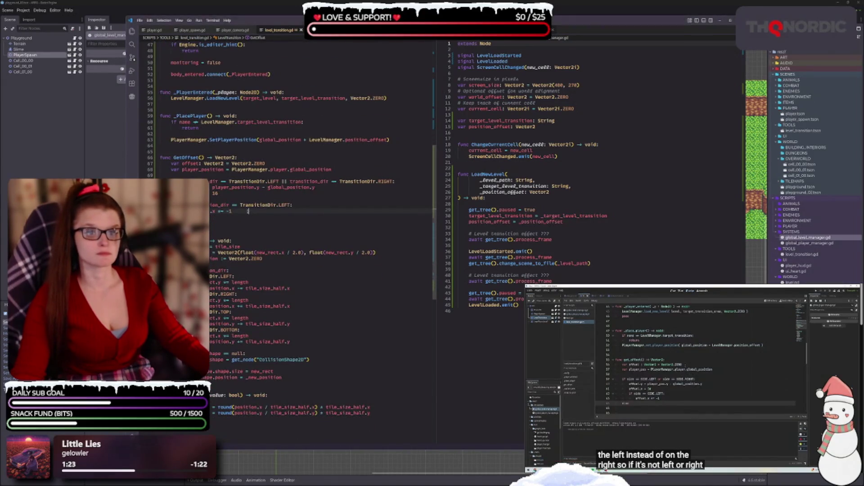
pyautogui.click(247, 211)
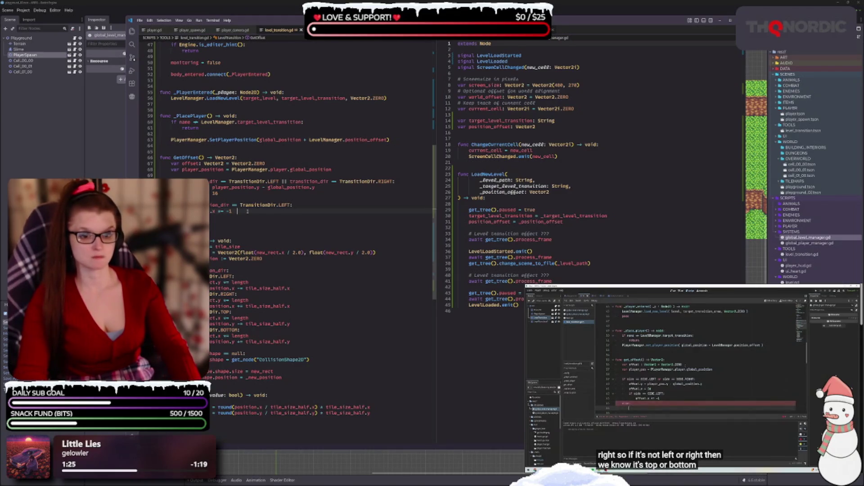
pyautogui.press('Return')
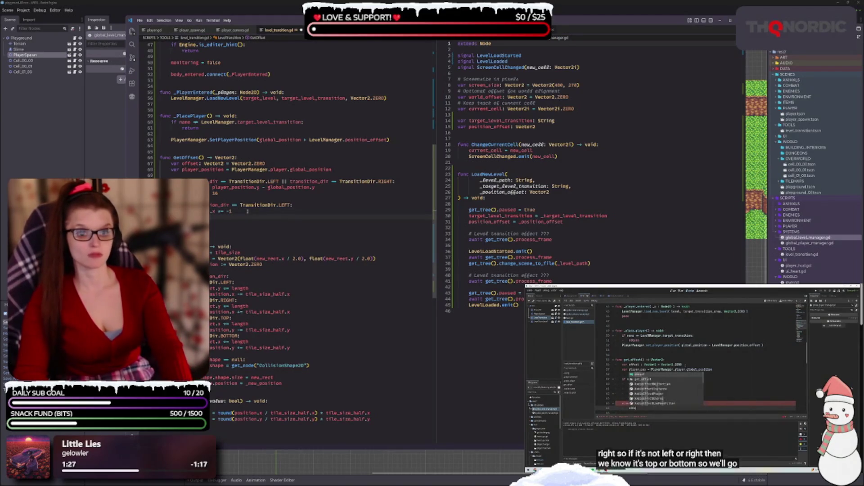
pyautogui.press('Return')
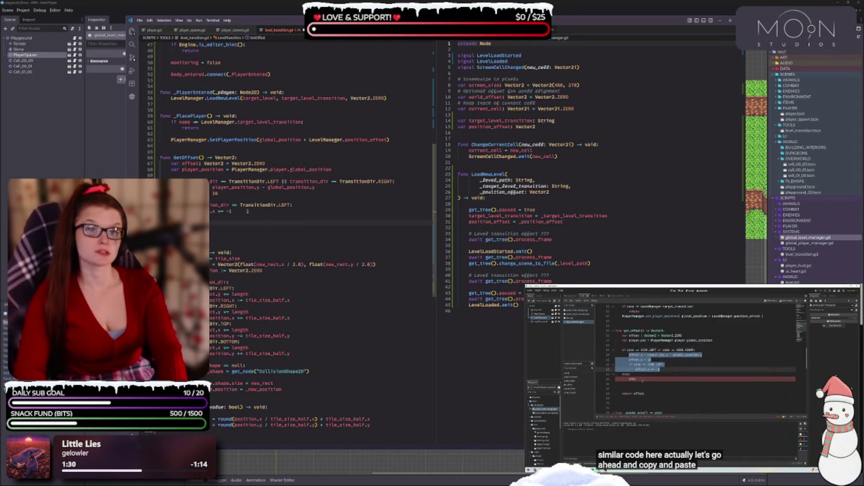
pyautogui.press('Return')
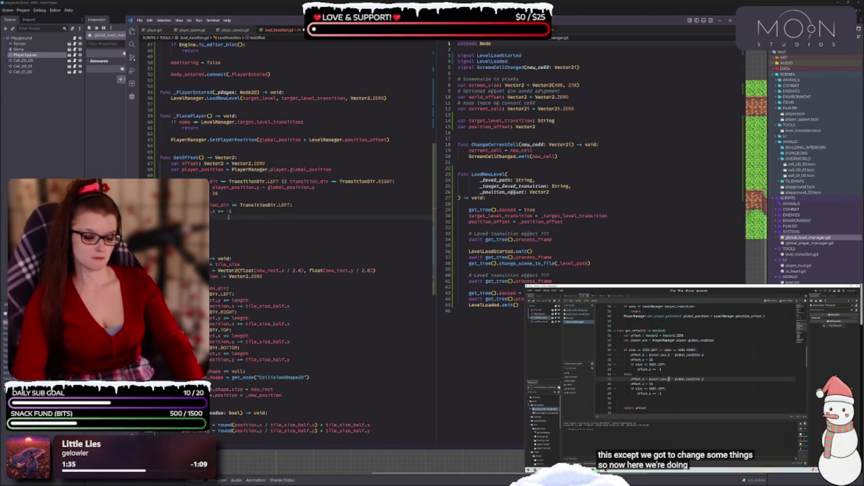
pyautogui.press('BackSpace')
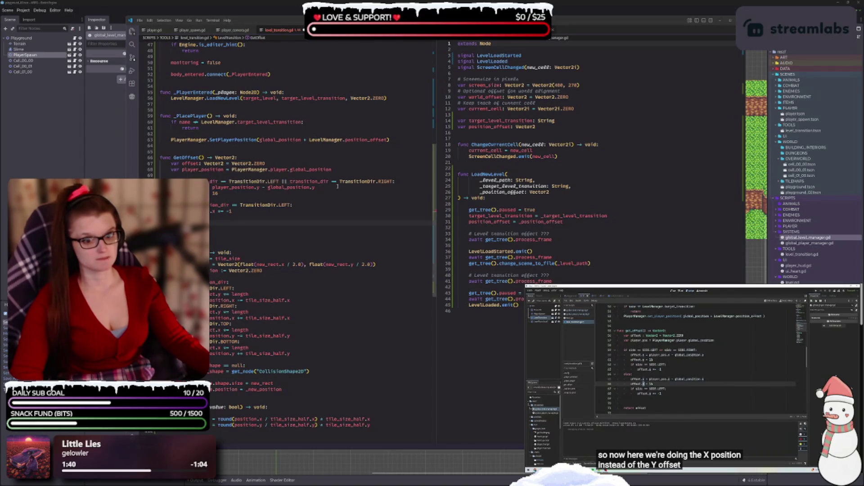
pyautogui.moveTo(273, 204)
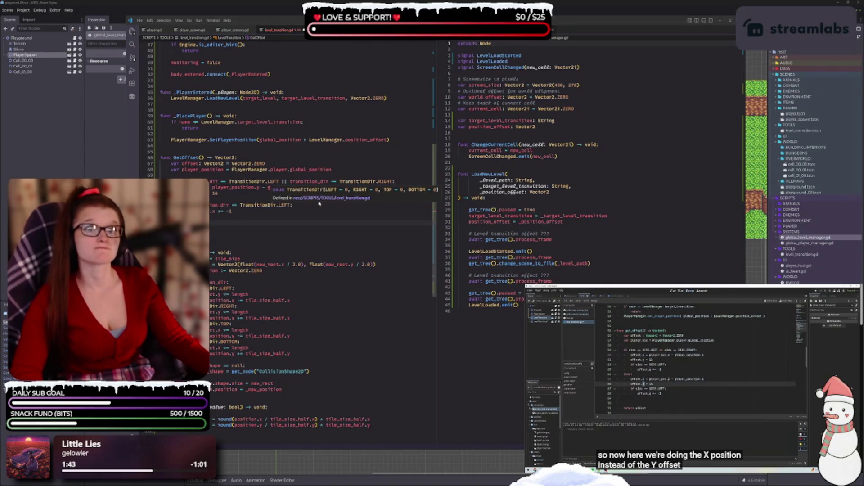
pyautogui.moveTo(244, 212); pyautogui.dragTo(171, 206)
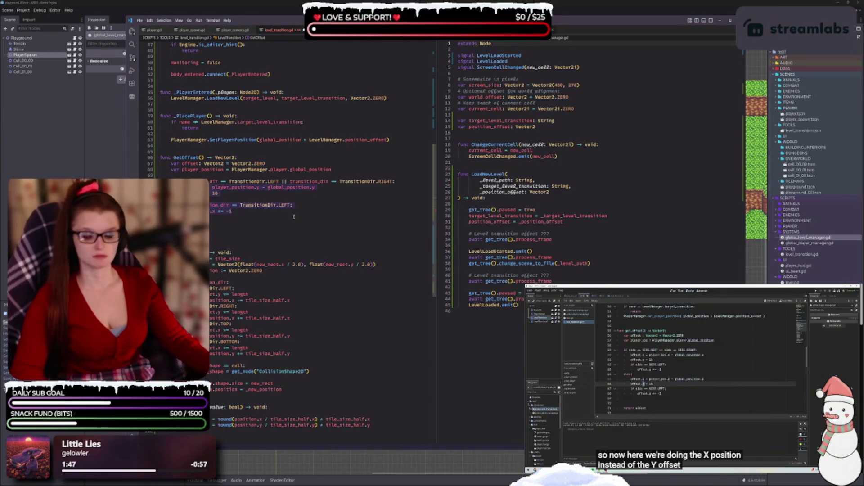
# Step: Duplicate the horizontal block below and switch the copy to use player_position.x
pyautogui.hotkey('ctrl', 'c')
pyautogui.click(215, 222)
pyautogui.hotkey('ctrl', 'v')
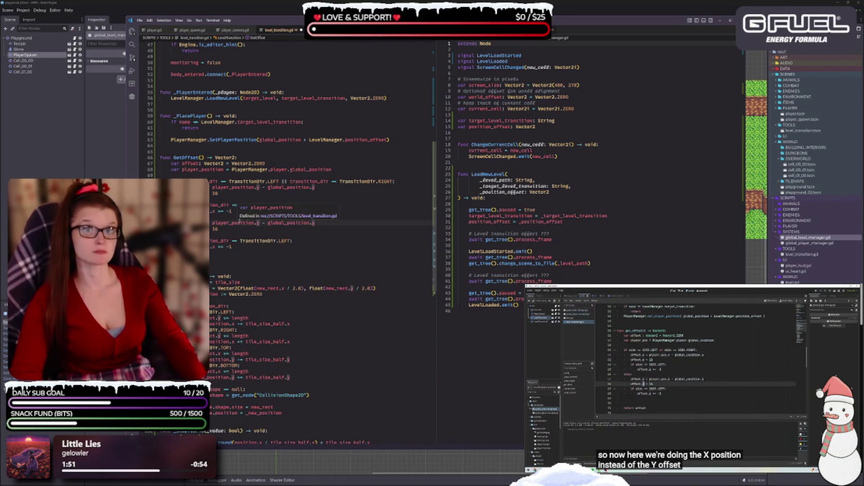
pyautogui.write('y')
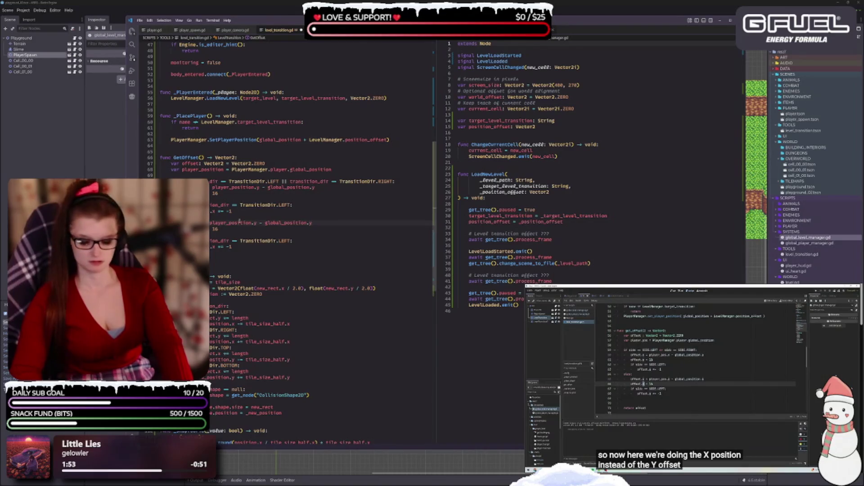
pyautogui.hotkey('shift', 'Left')
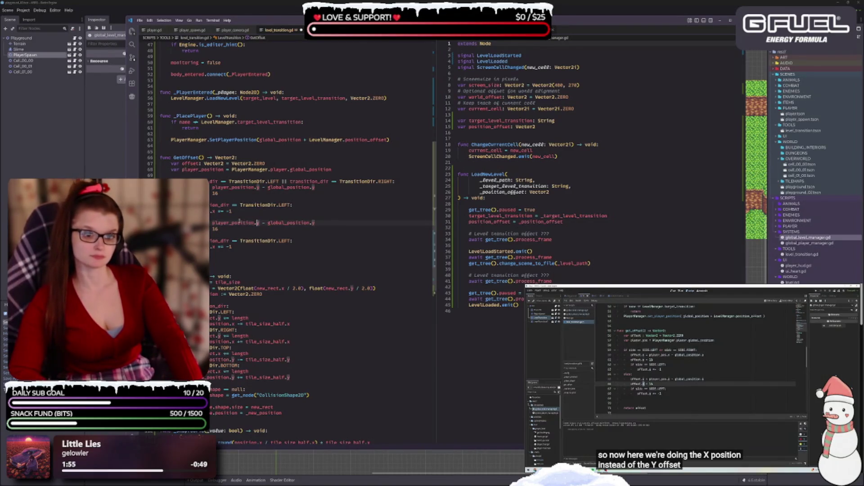
pyautogui.write('x')
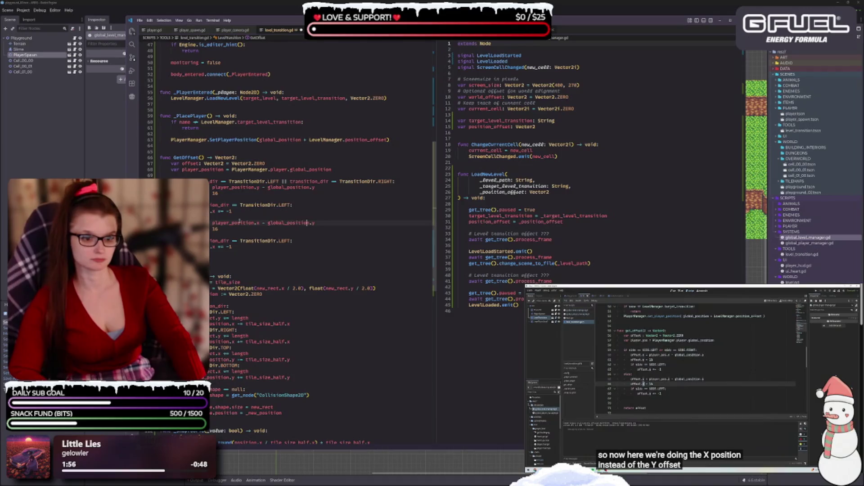
pyautogui.write('x')
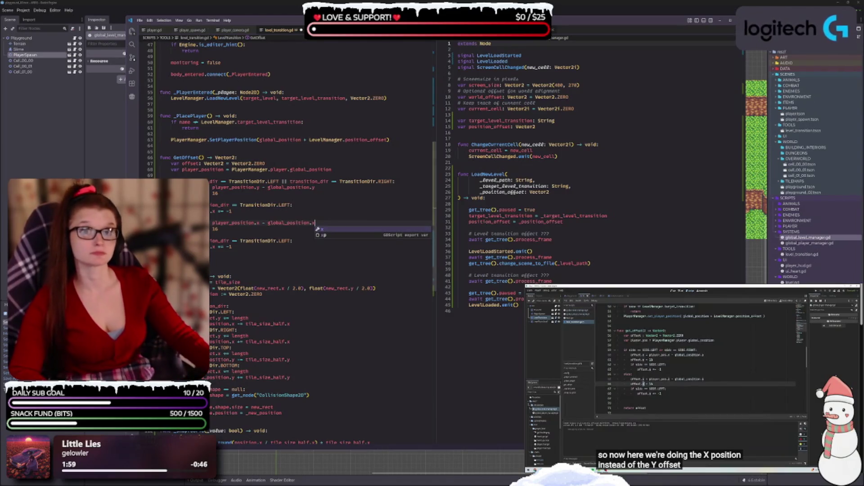
pyautogui.press('Escape')
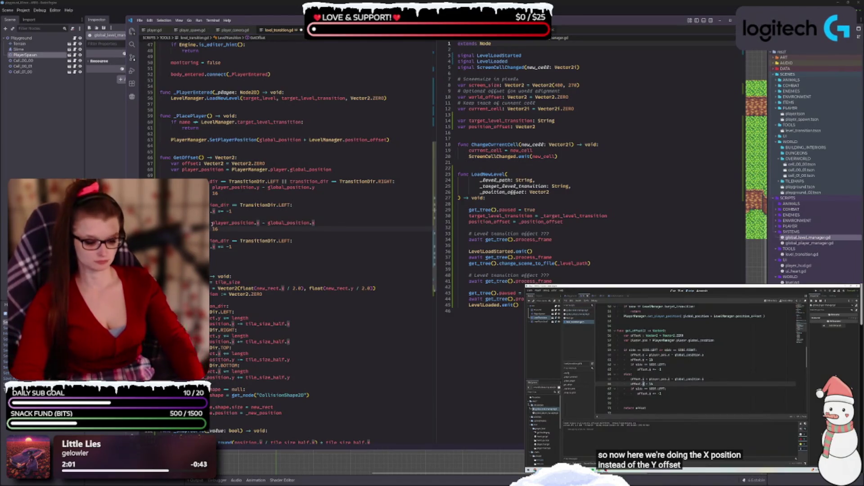
pyautogui.hotkey('ctrl', 'z')
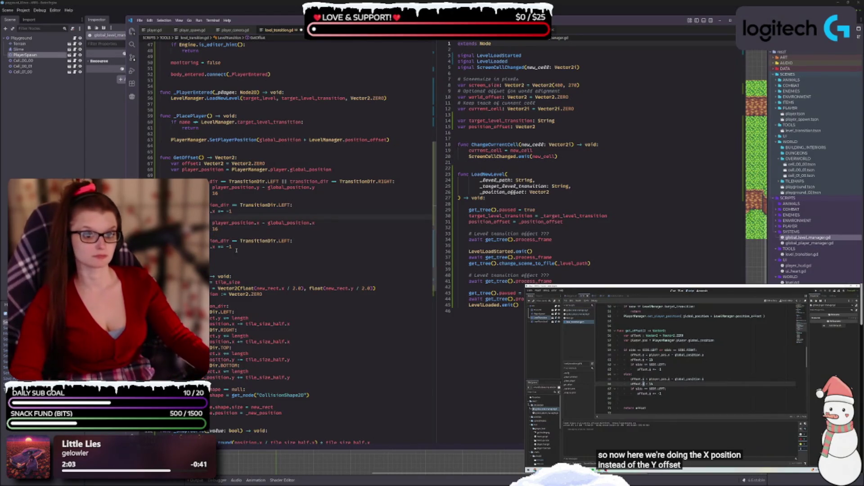
# Step: Change the copied condition to TransitionDir.TOP and negate offset.y instead of offset.x
pyautogui.doubleClick(288, 241)
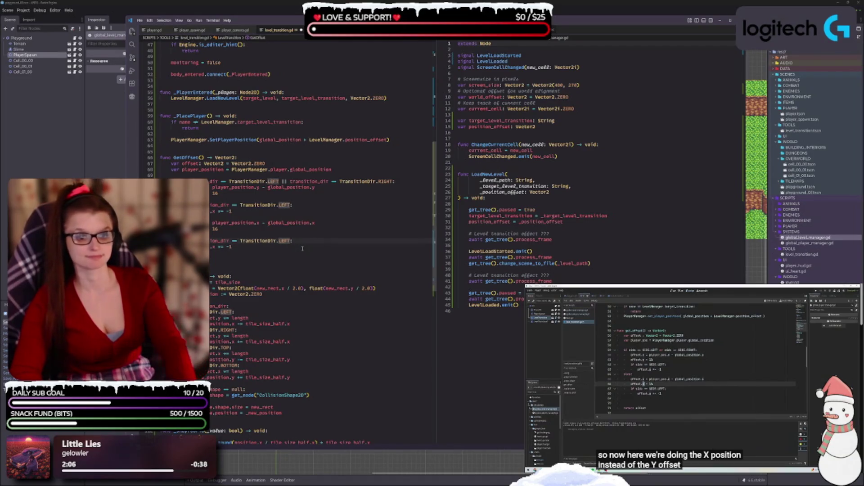
pyautogui.write('R')
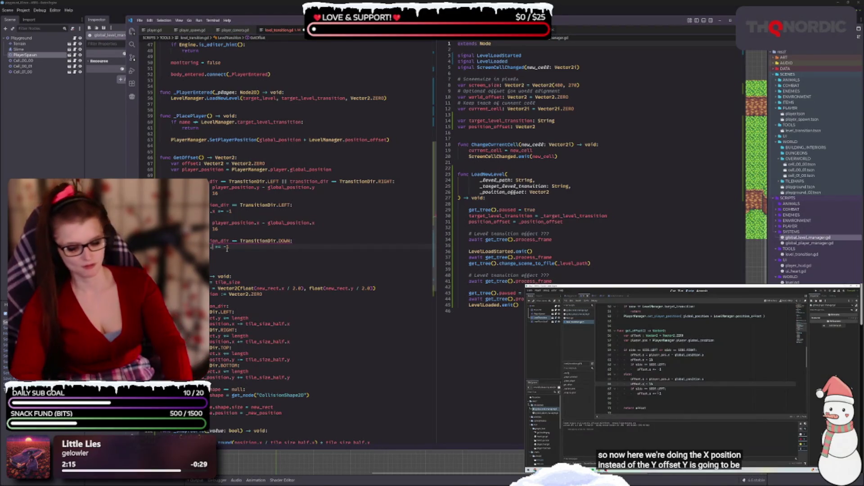
pyautogui.write('y')
pyautogui.click(292, 241)
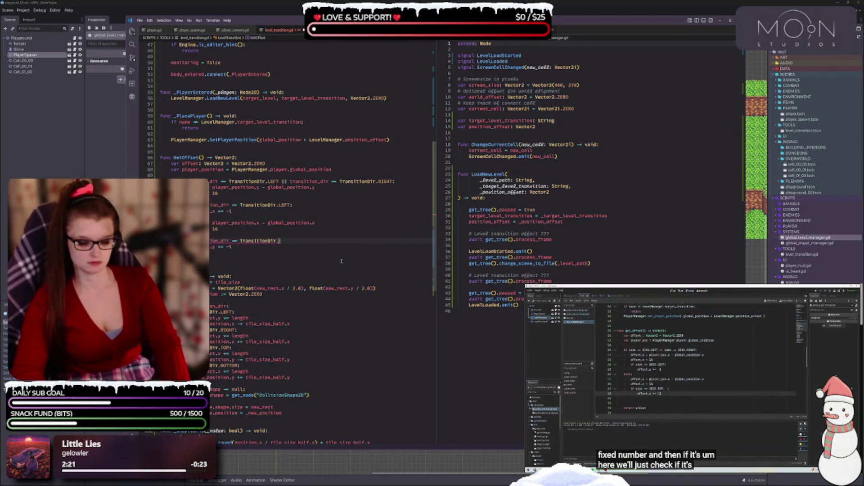
pyautogui.write(':')
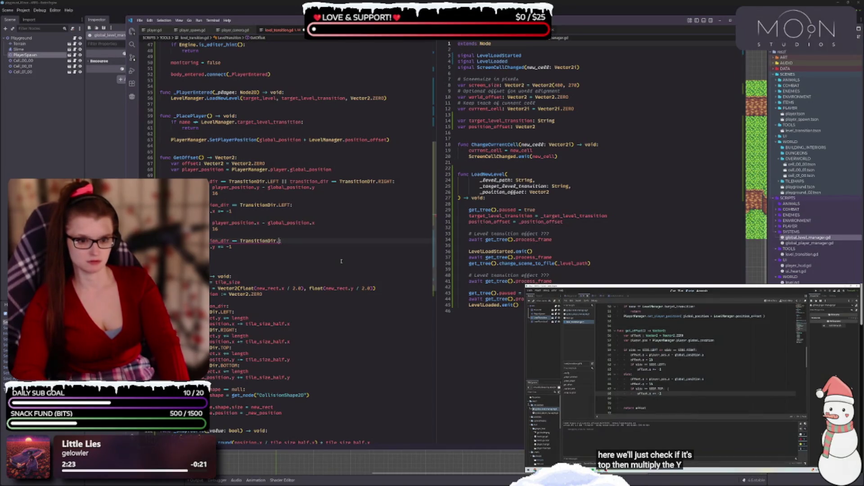
pyautogui.write('TOP')
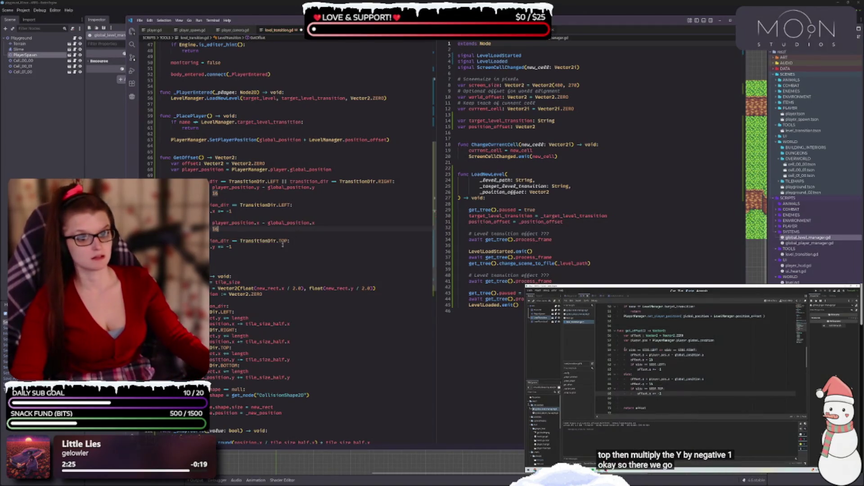
pyautogui.click(283, 247)
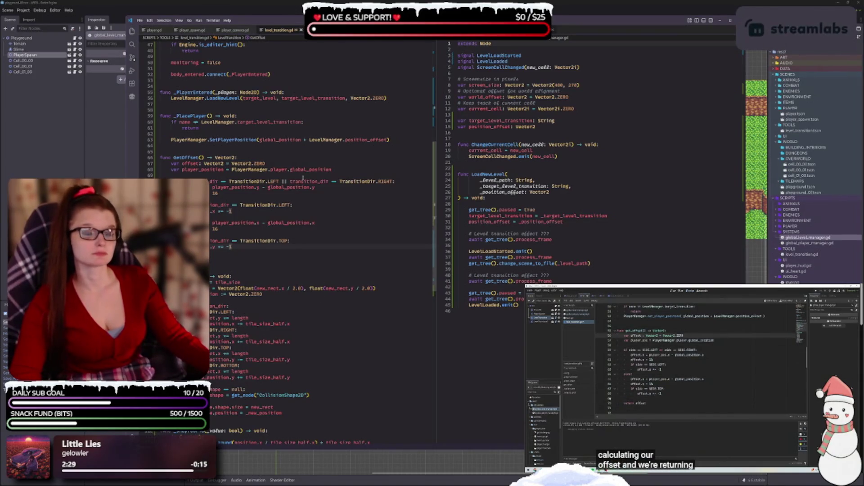
# Step: Replace Vector2.ZERO in the LoadNewLevel call with GetOffset()
pyautogui.scroll(-1, 288, 225)
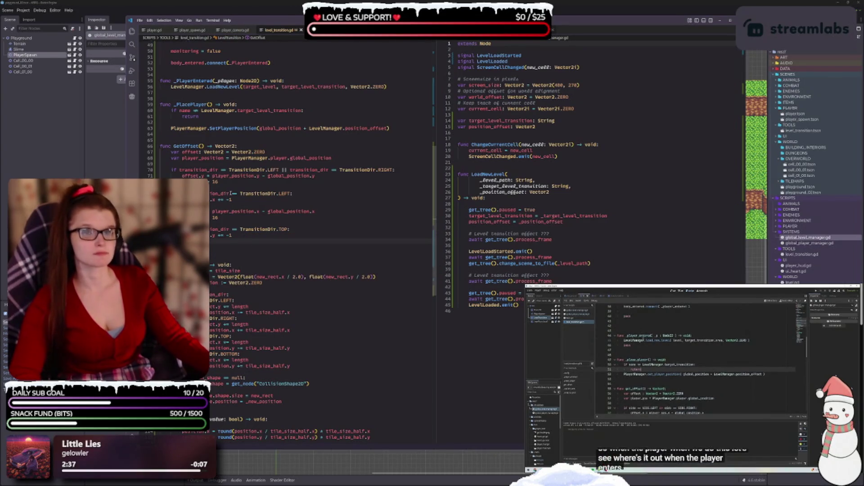
pyautogui.scroll(2, 231, 182)
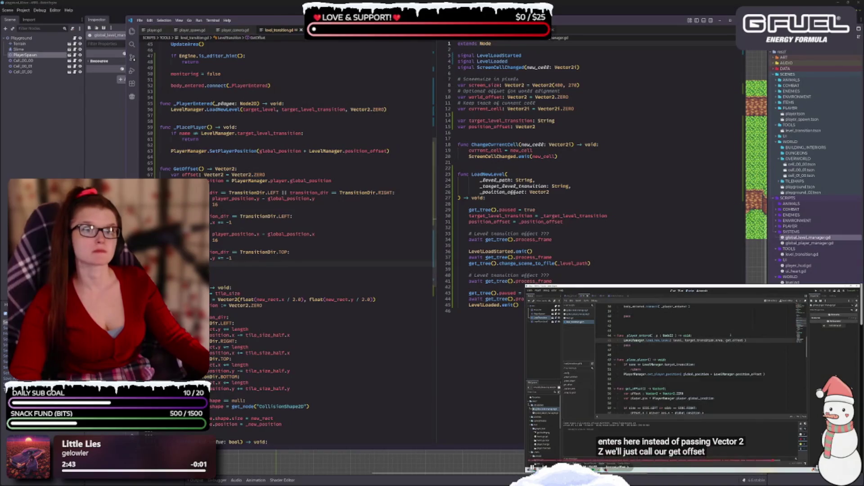
pyautogui.click(351, 110)
pyautogui.hotkey('ctrl', 'Delete')
pyautogui.hotkey('ctrl', 'Delete')
pyautogui.hotkey('ctrl', 'Delete')
pyautogui.write('GetO')
pyautogui.press('Return')
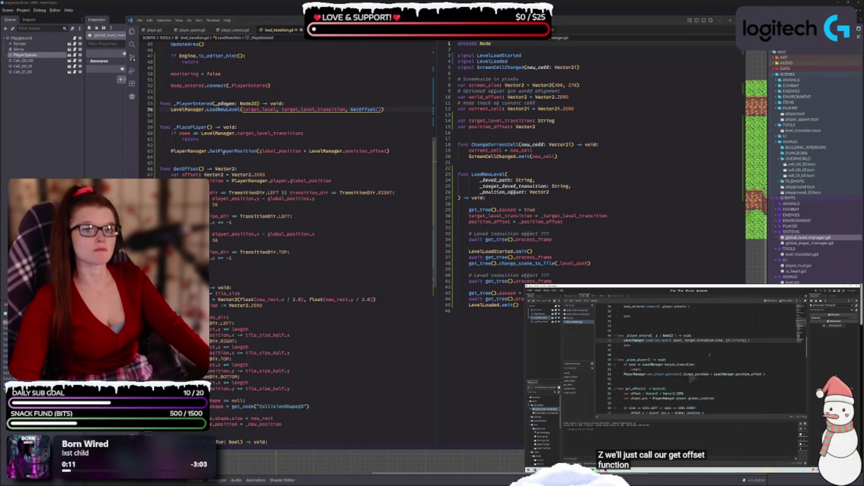
pyautogui.click(213, 120)
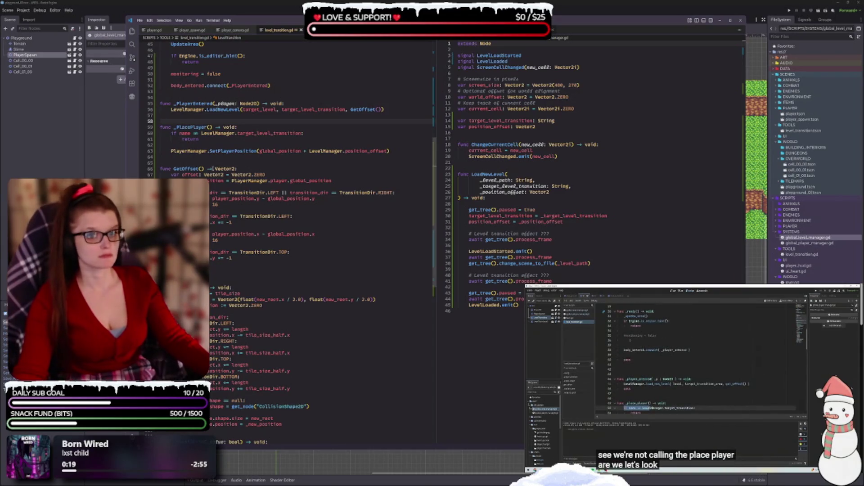
pyautogui.click(222, 265)
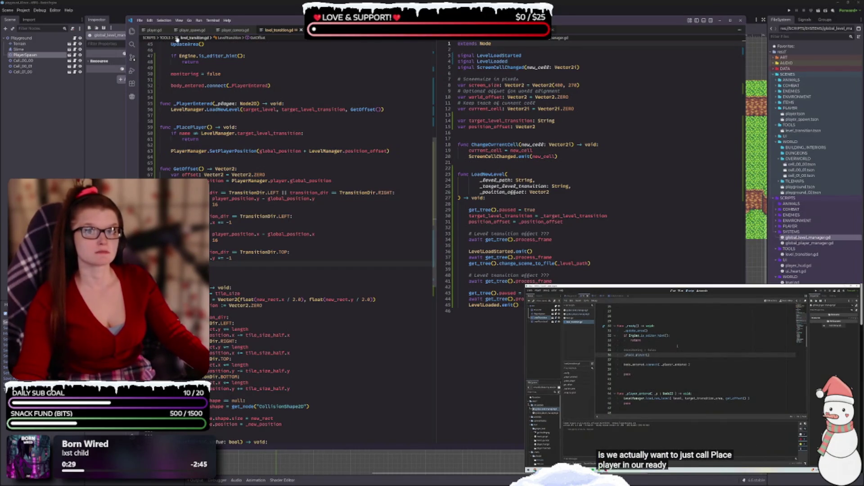
pyautogui.scroll(3, 225, 155)
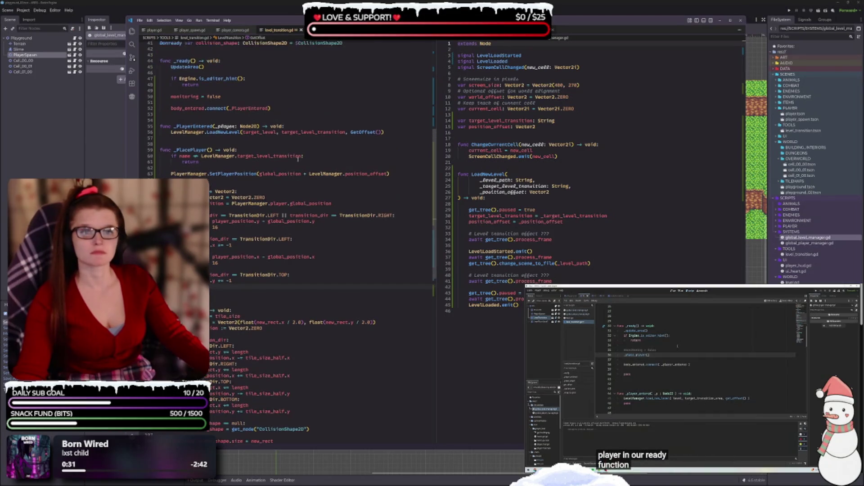
# Step: Call _PlacePlayer() on the blank line in _ready and keep one blank line after return
pyautogui.press('space')
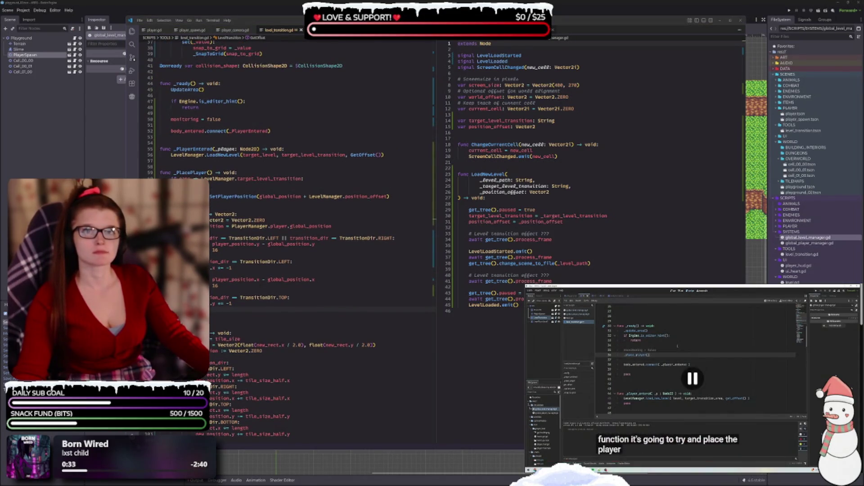
pyautogui.click(192, 125)
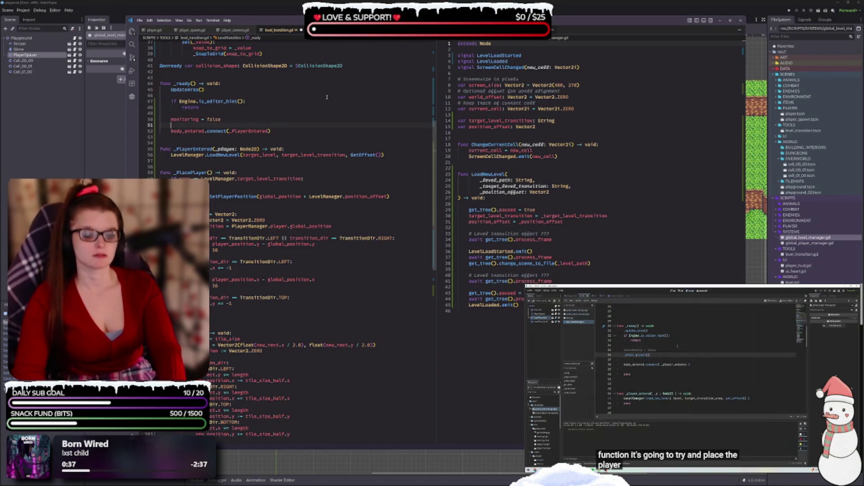
pyautogui.write('_pla')
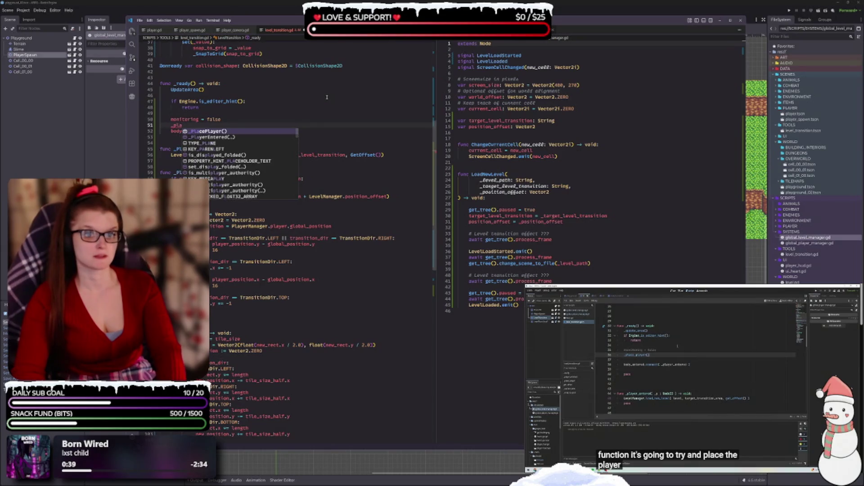
pyautogui.press('Return')
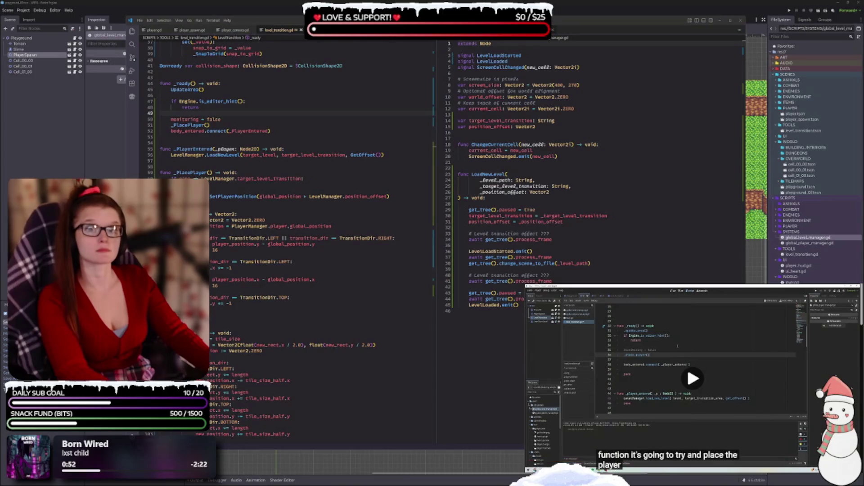
pyautogui.press('BackSpace')
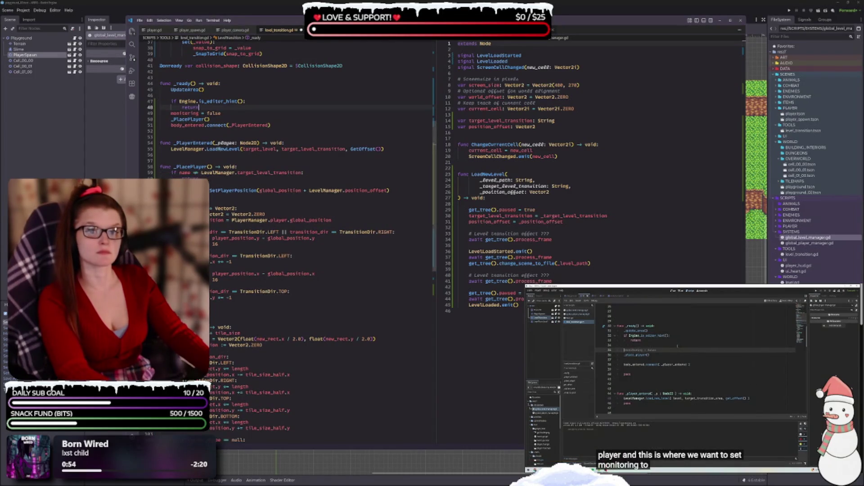
pyautogui.press('Return')
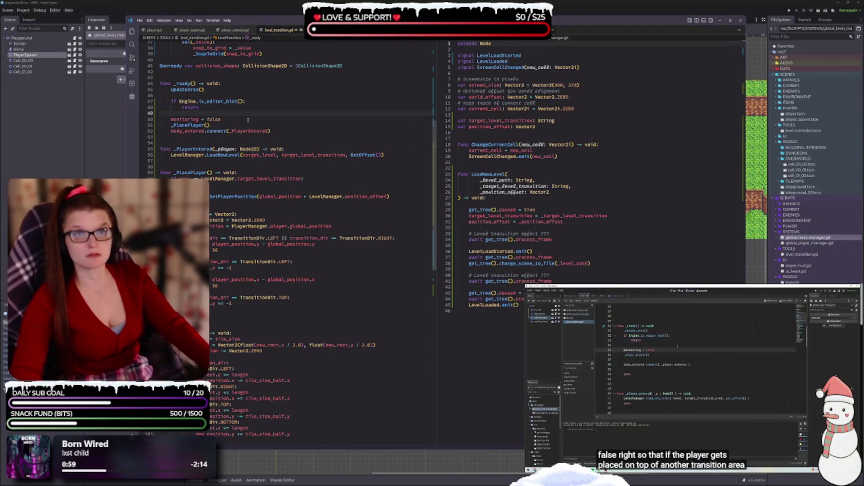
# Step: Open blank lines after _PlacePlayer() and begin an await statement
pyautogui.click(216, 126)
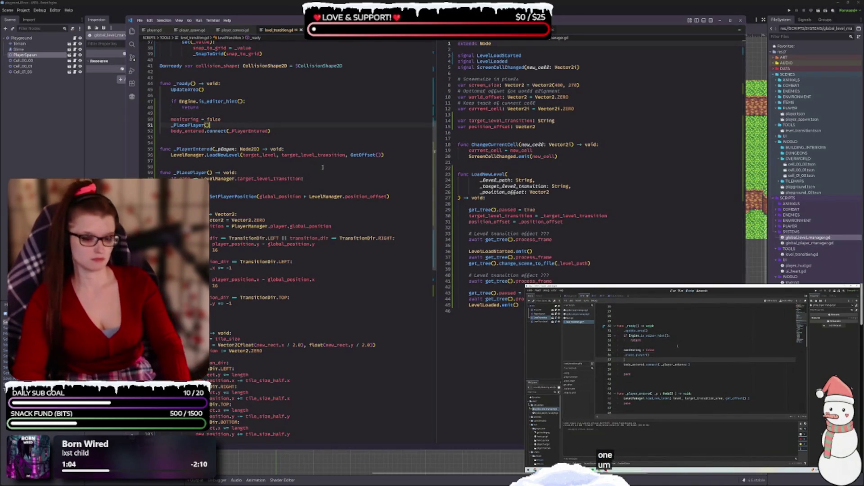
pyautogui.press('Return')
pyautogui.press('Return')
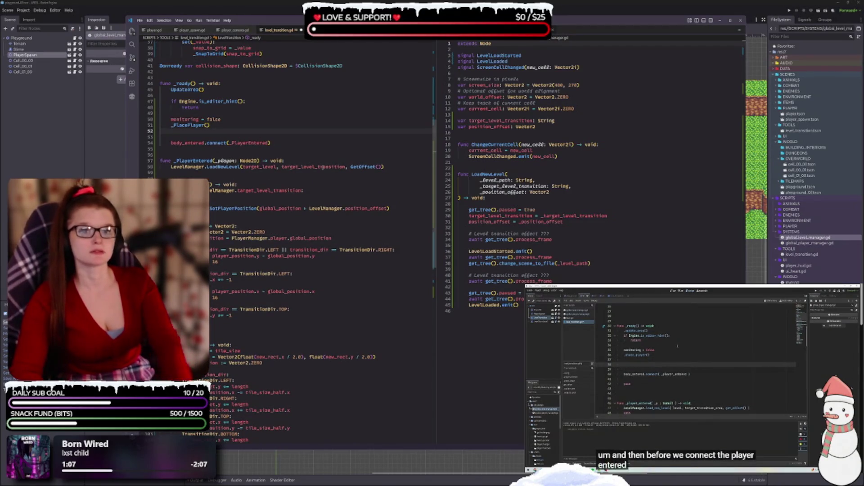
pyautogui.press('Return')
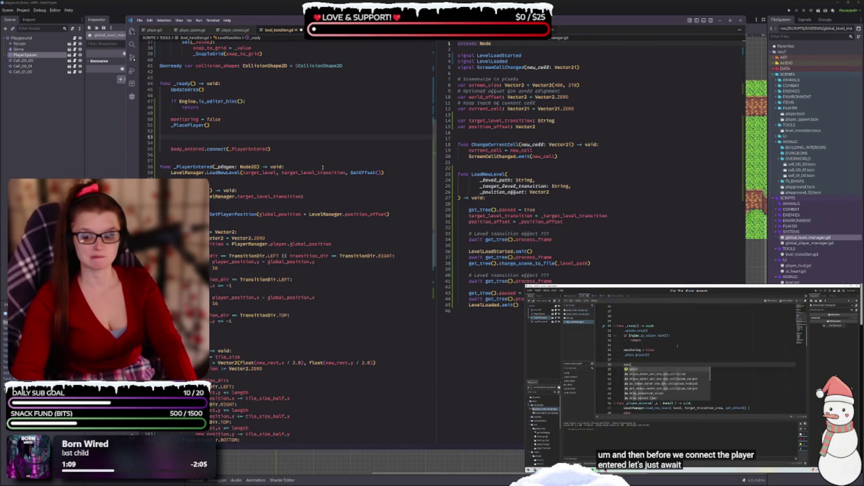
pyautogui.write('await')
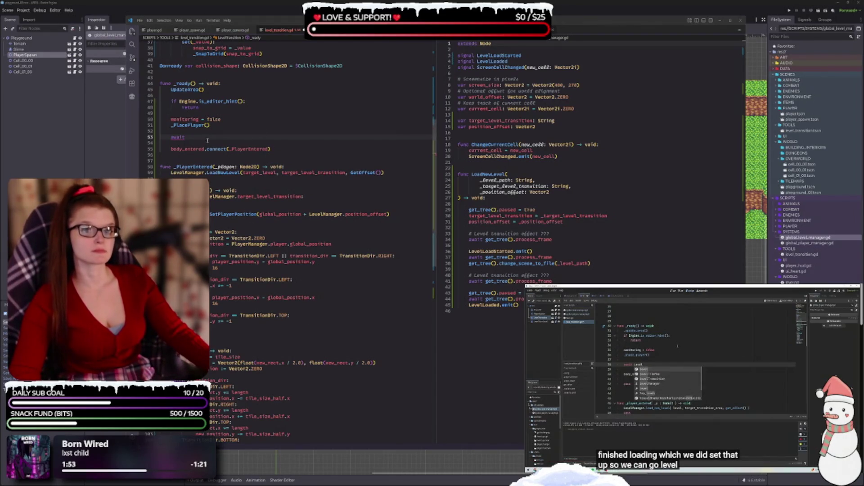
# Step: Write 'await LevelManager.LevelLoaded' followed by 'monitoring = true' in _ready
pyautogui.write('Level')
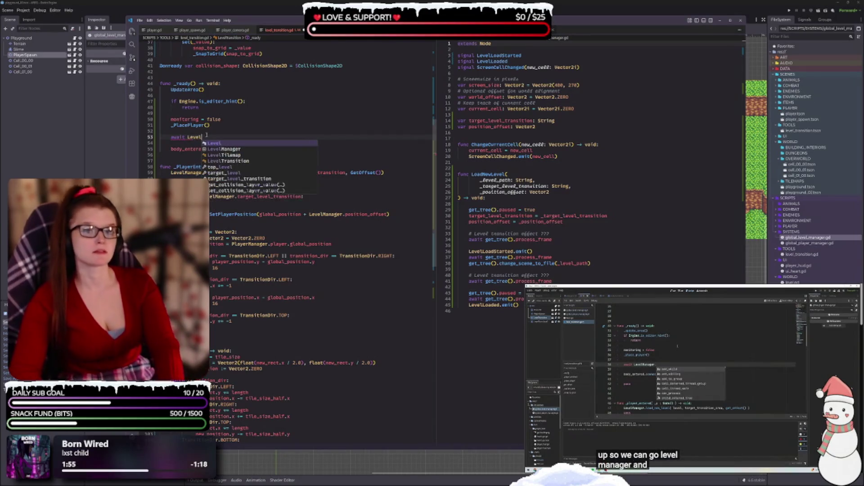
pyautogui.write('Manager.')
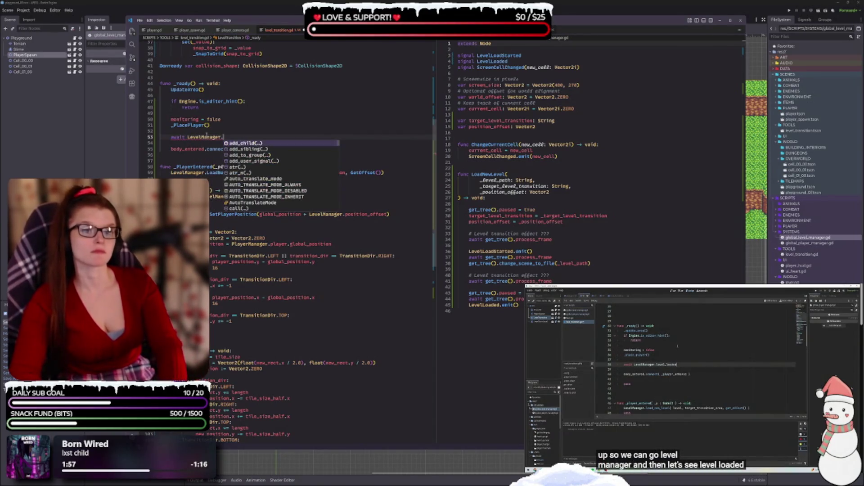
pyautogui.write('LevelLoaded')
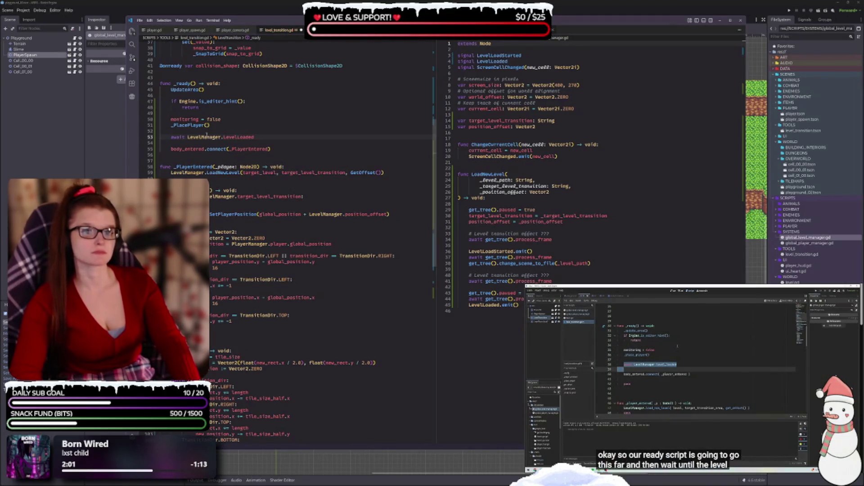
pyautogui.write('.e')
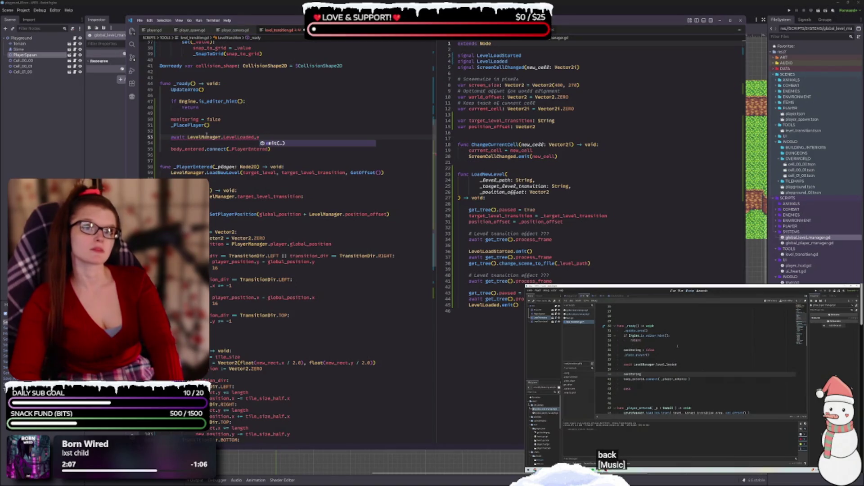
pyautogui.press('BackSpace')
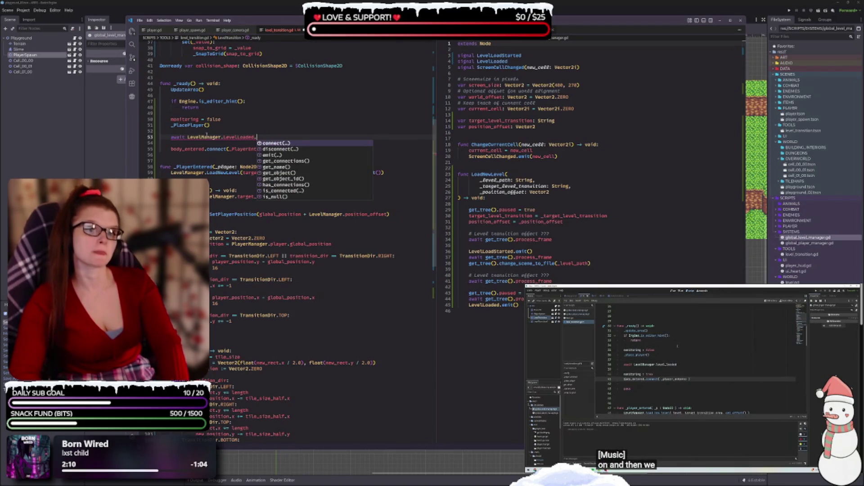
pyautogui.press('BackSpace')
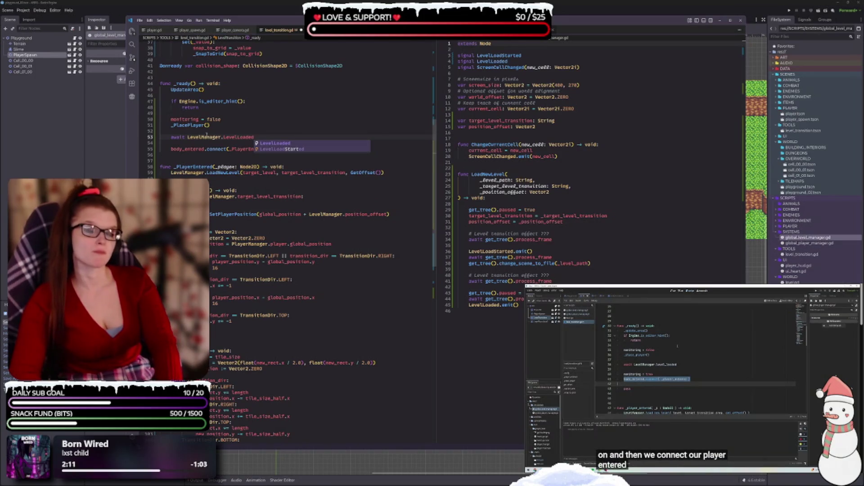
pyautogui.press('Return')
pyautogui.press('Return')
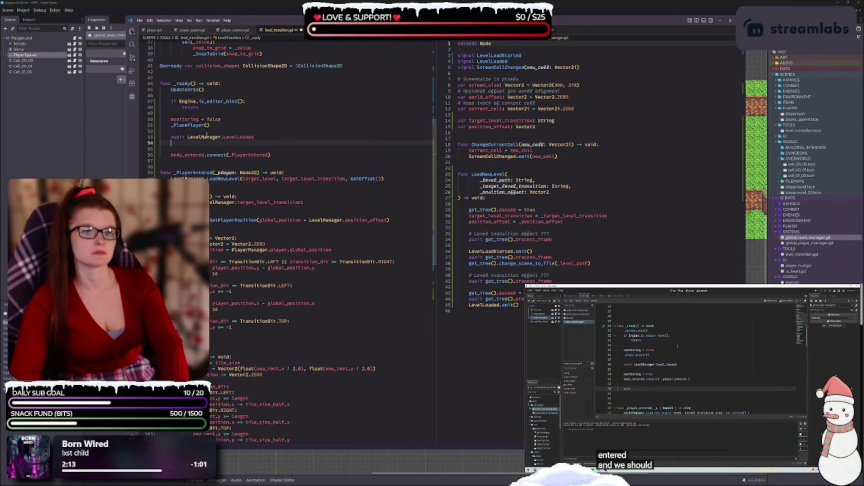
pyautogui.write('moni')
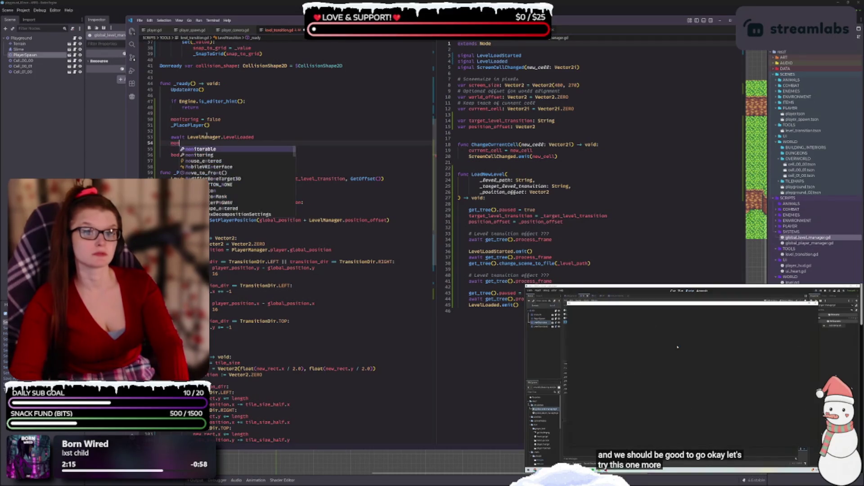
pyautogui.press('Down')
pyautogui.press('Return')
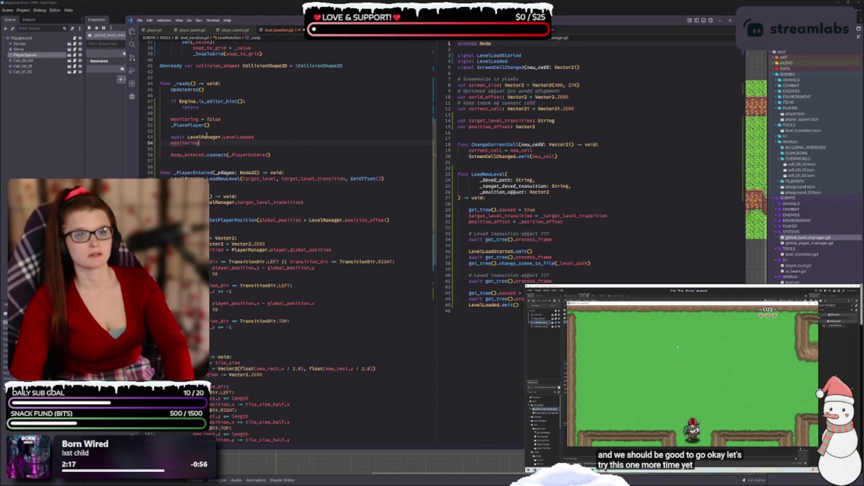
pyautogui.write(' = true')
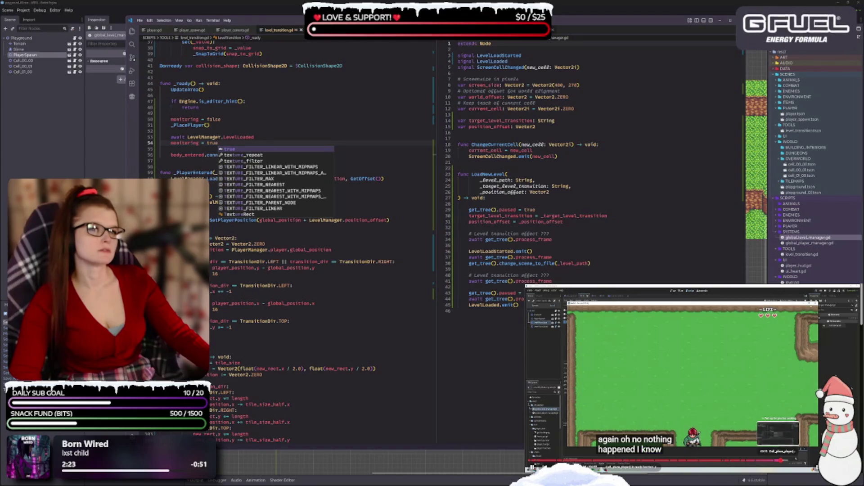
# Step: Remove the extra blank lines around the new code, leaving one before body_entered.connect
pyautogui.click(652, 442)
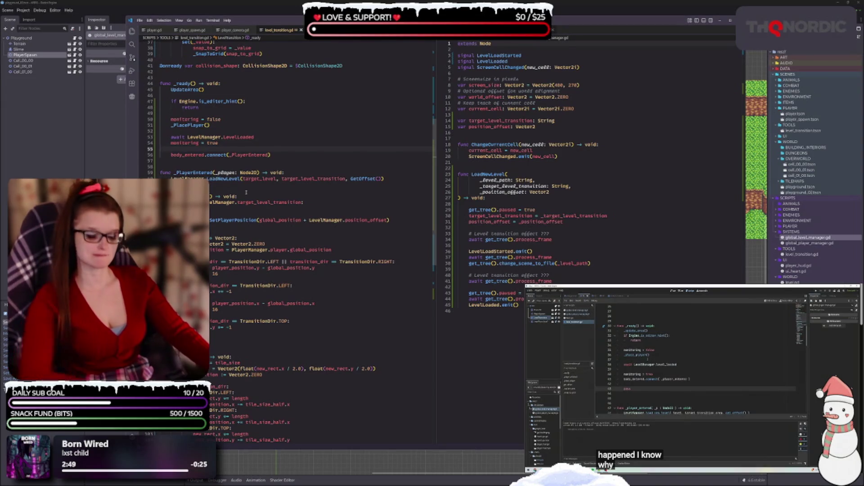
pyautogui.press('Delete')
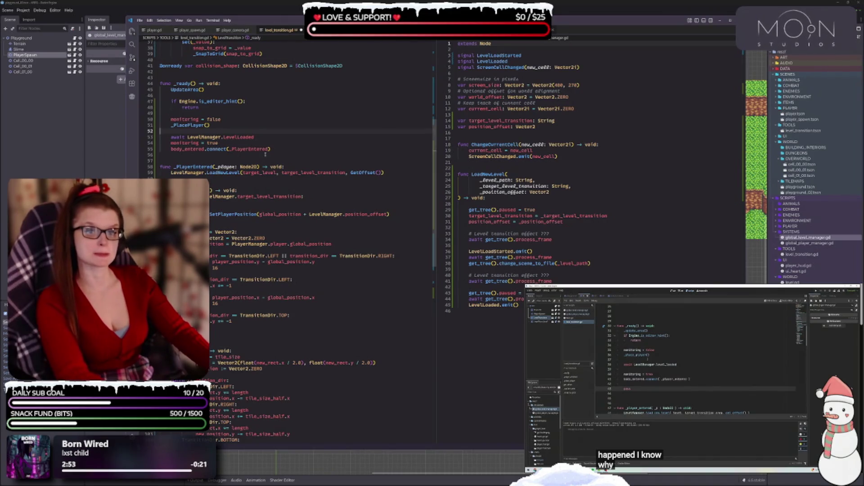
pyautogui.press('BackSpace')
pyautogui.click(236, 138)
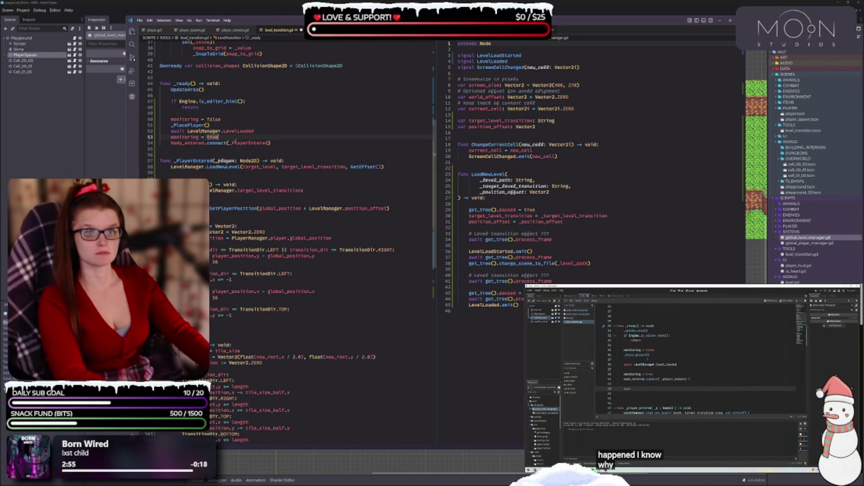
pyautogui.press('Return')
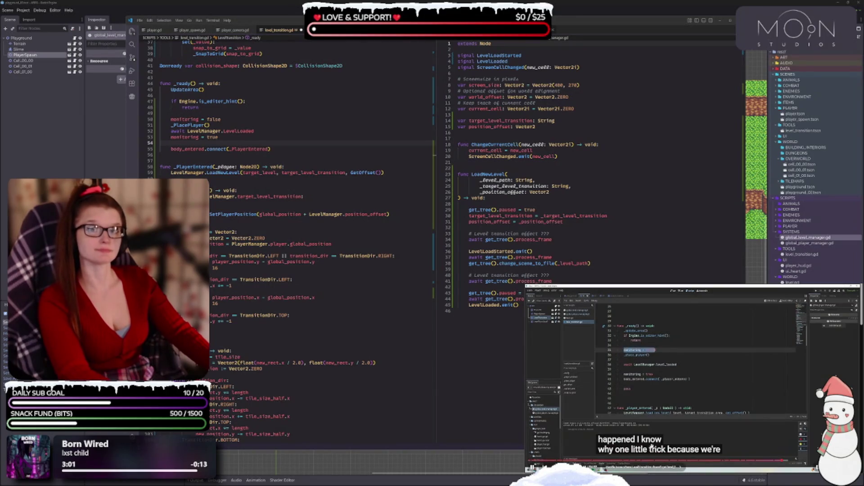
# Step: Switch to the global_level_manager.gd script
pyautogui.click(245, 119)
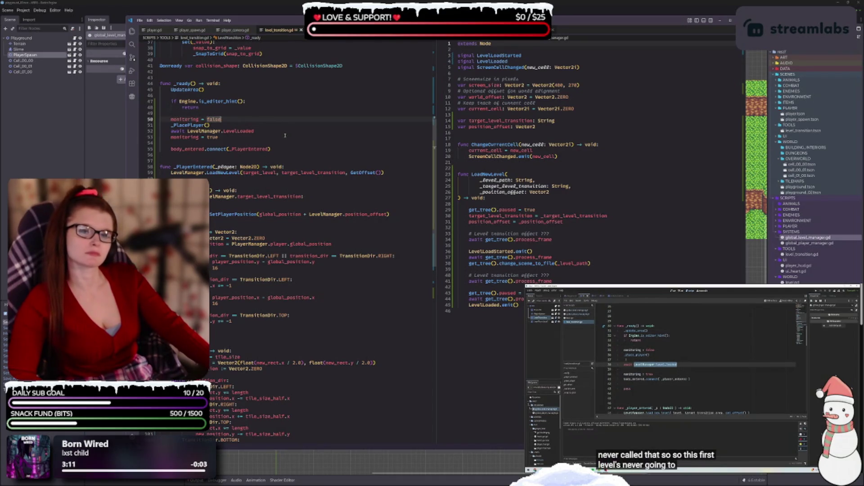
pyautogui.scroll(6, 285, 136)
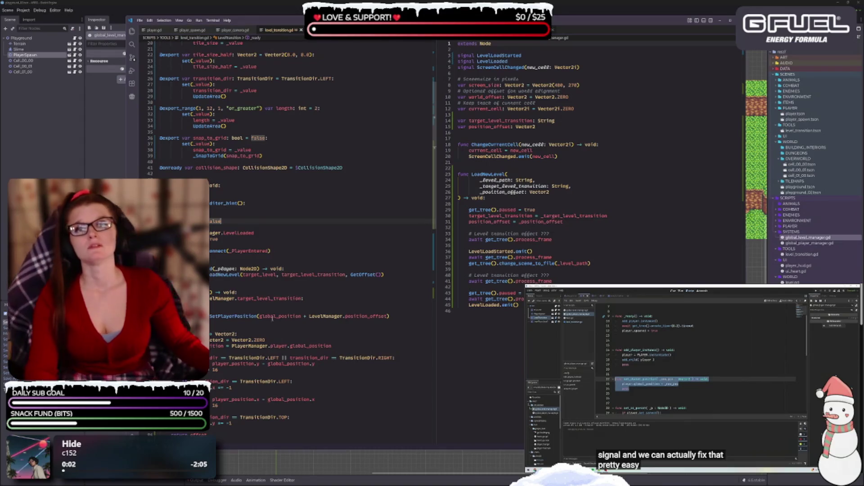
pyautogui.scroll(2, 243, 381)
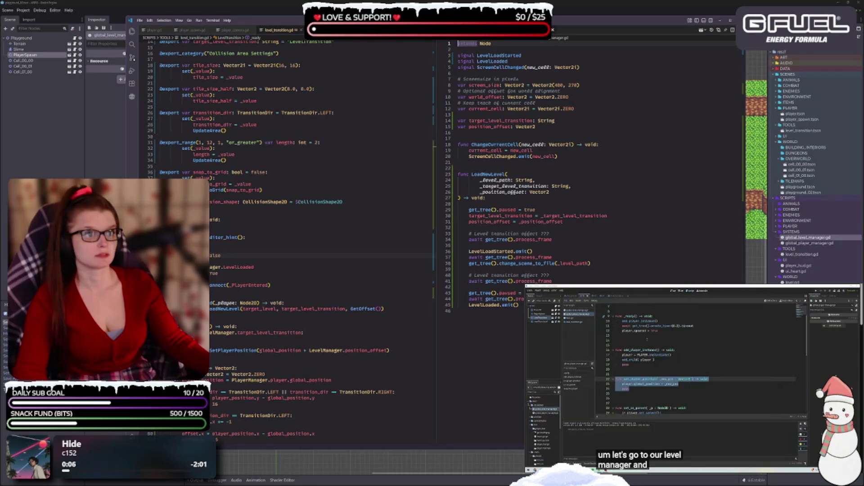
pyautogui.click(464, 43)
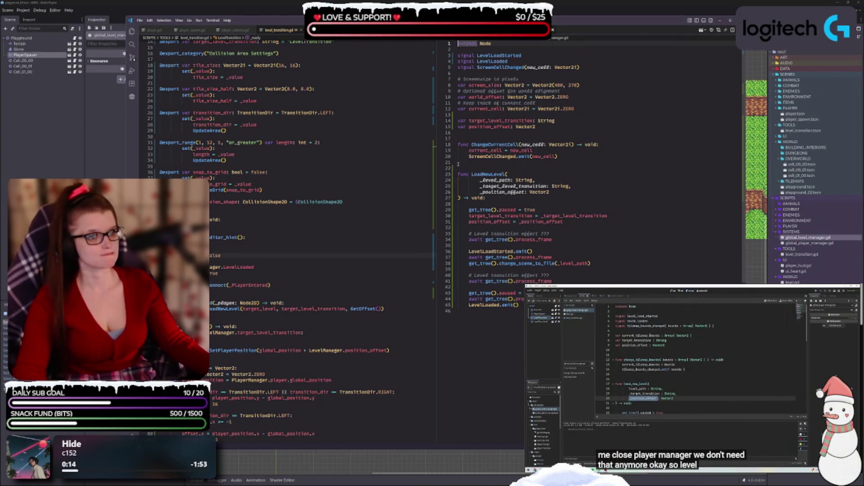
# Step: Add a '_ready() -> void' function that awaits get_tree().process_frame
pyautogui.click(475, 130)
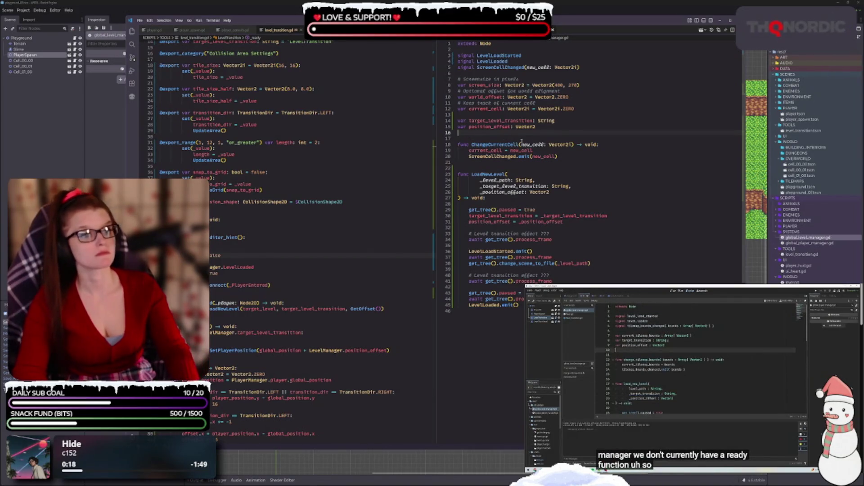
pyautogui.press('Return')
pyautogui.press('Return')
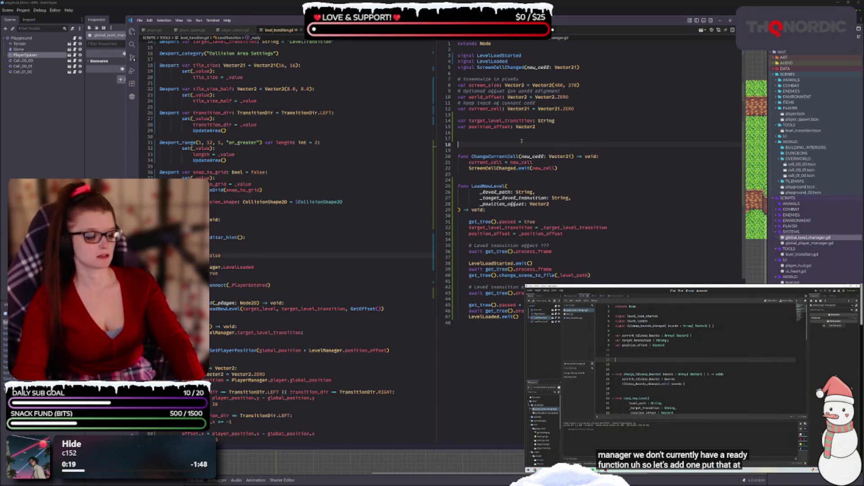
pyautogui.write('func')
pyautogui.press('Return')
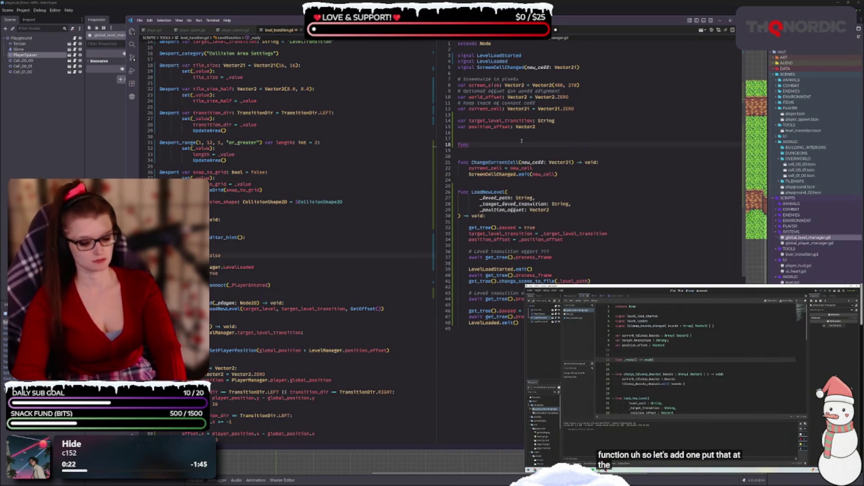
pyautogui.write('_ready(')
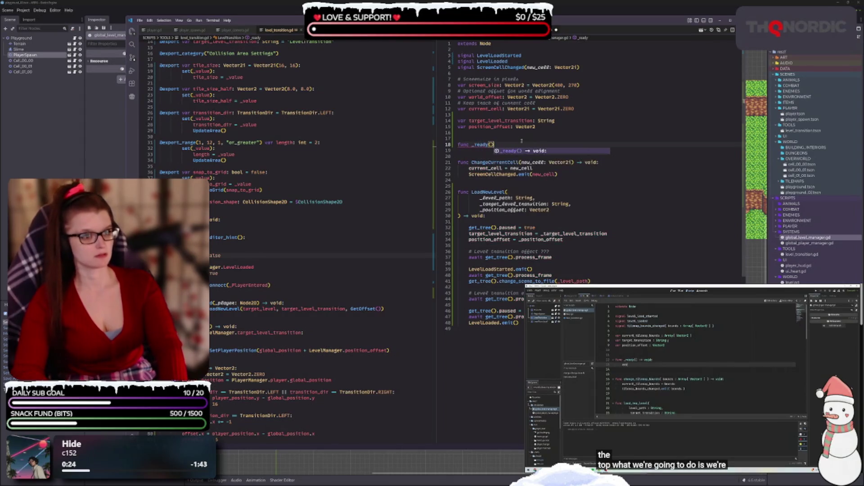
pyautogui.write(') -> void:')
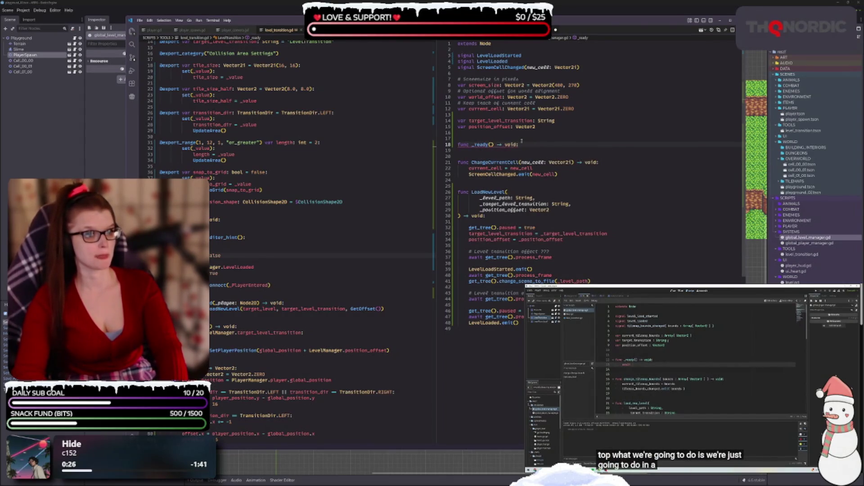
pyautogui.press('Return')
pyautogui.write('await')
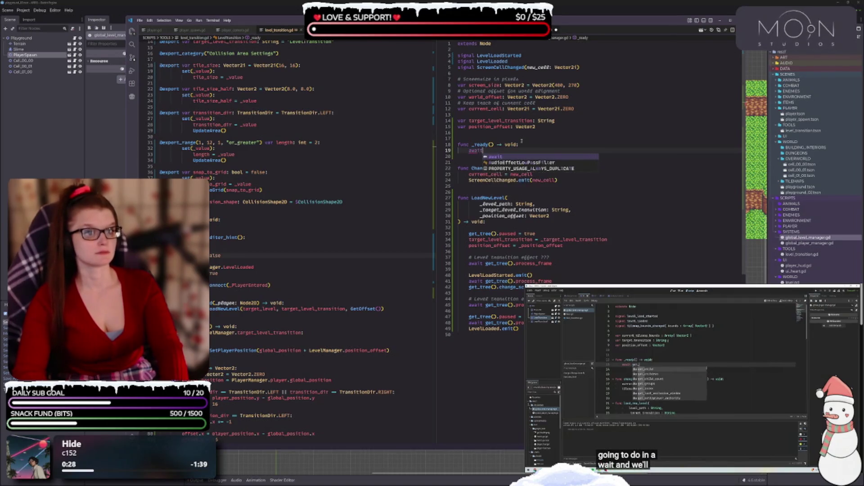
pyautogui.write(' get')
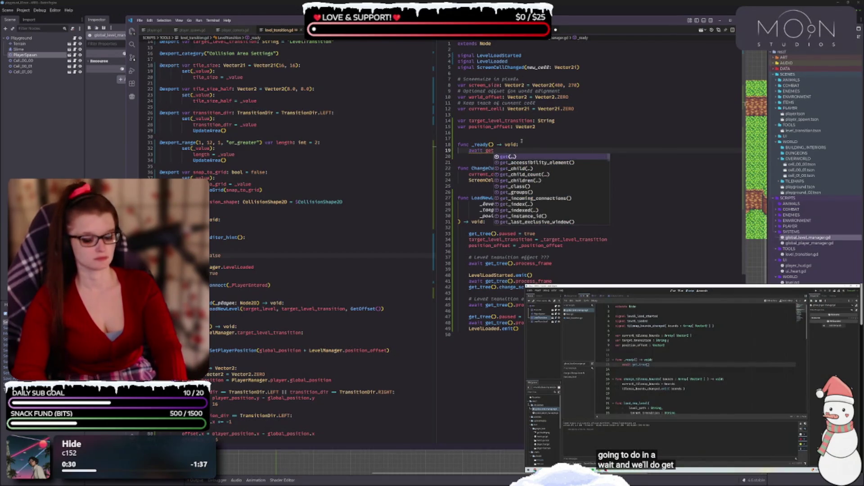
pyautogui.write('_tree()')
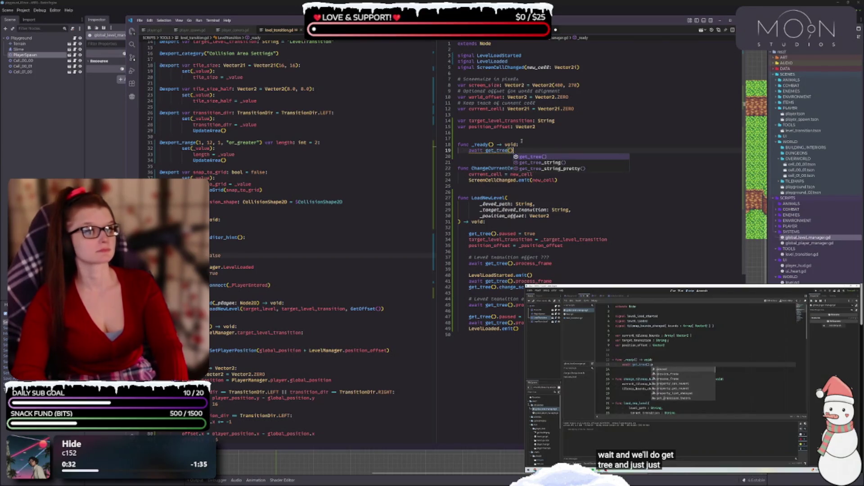
pyautogui.write('.proces')
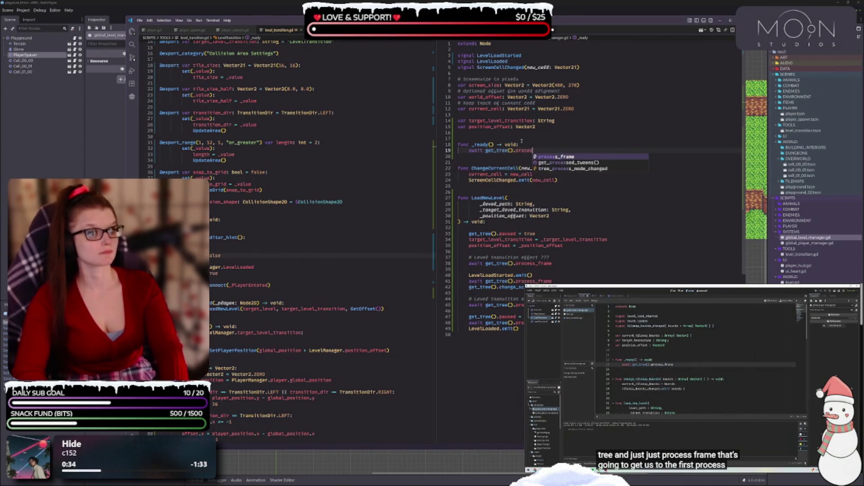
pyautogui.press('Return')
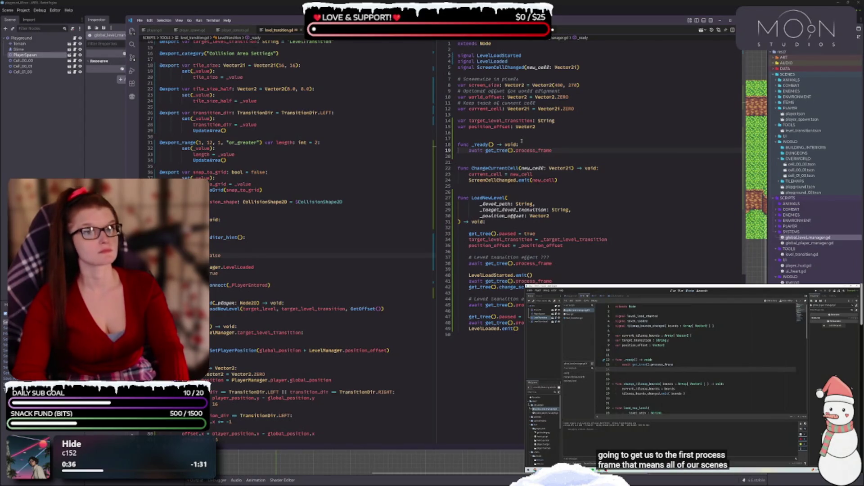
# Step: Emit LevelLoaded after the frame await and run the project with F5
pyautogui.press('Return')
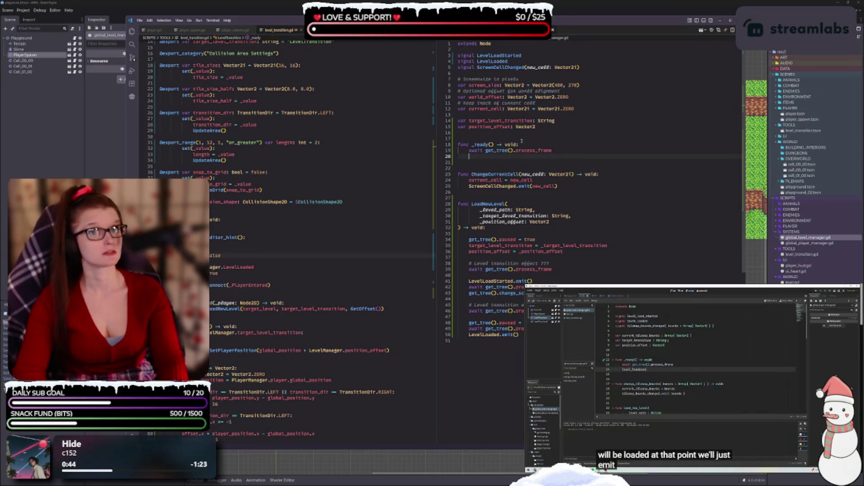
pyautogui.write('level')
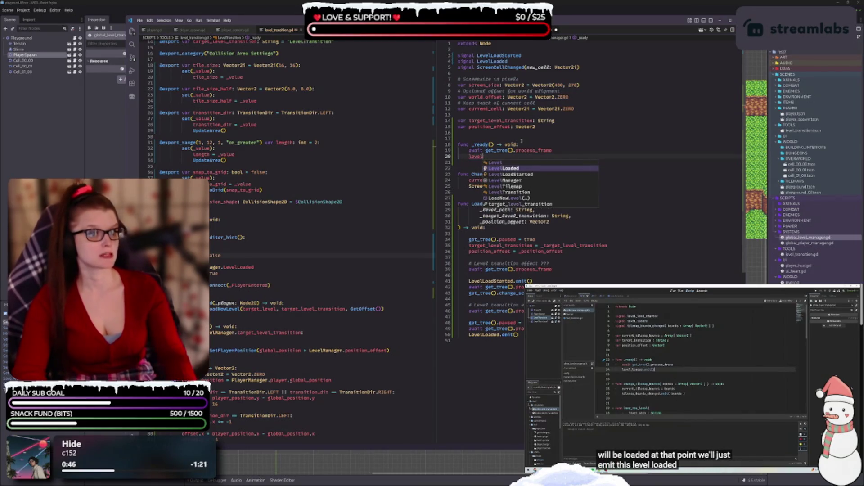
pyautogui.press('Return')
pyautogui.write('.emit')
pyautogui.press('Return')
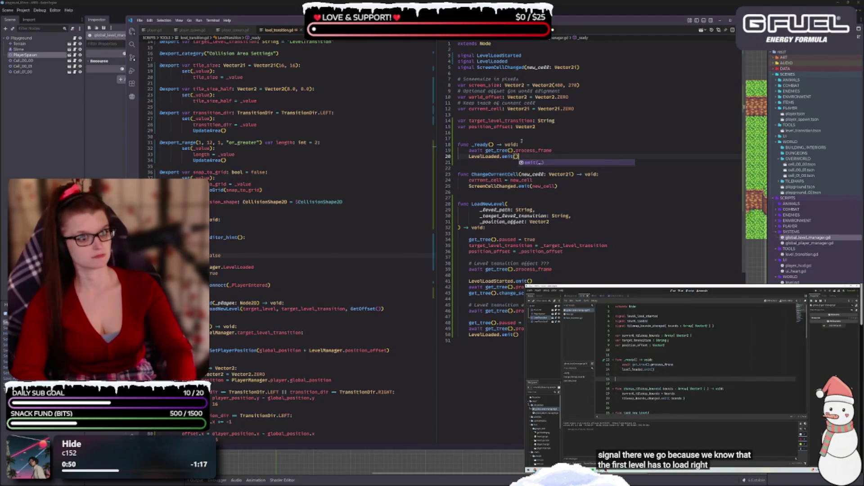
pyautogui.press('F5')
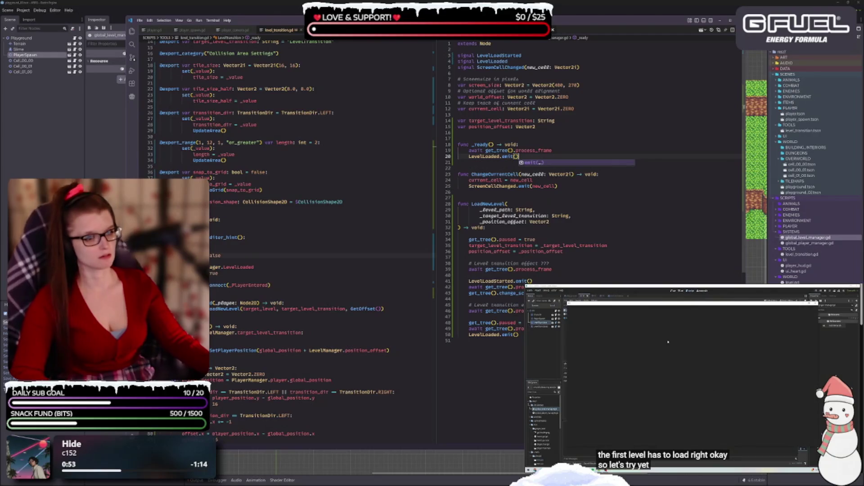
pyautogui.scroll(-3, 306, 209)
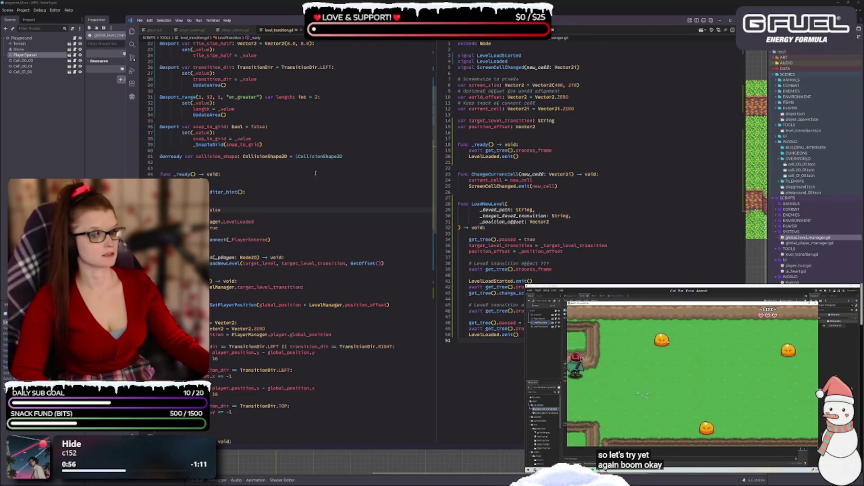
# Step: Walk the player left, up and left through several level transitions, then return to level_transition.gd
pyautogui.press('Left')
pyautogui.press('Up')
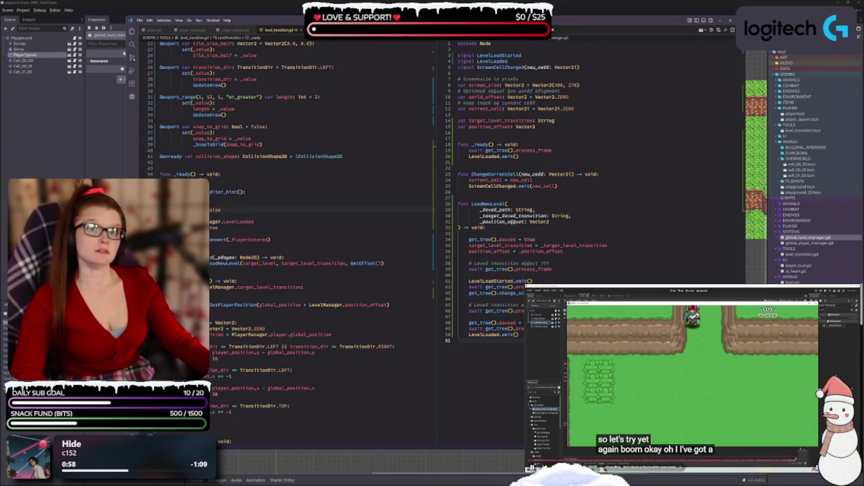
pyautogui.press('Left')
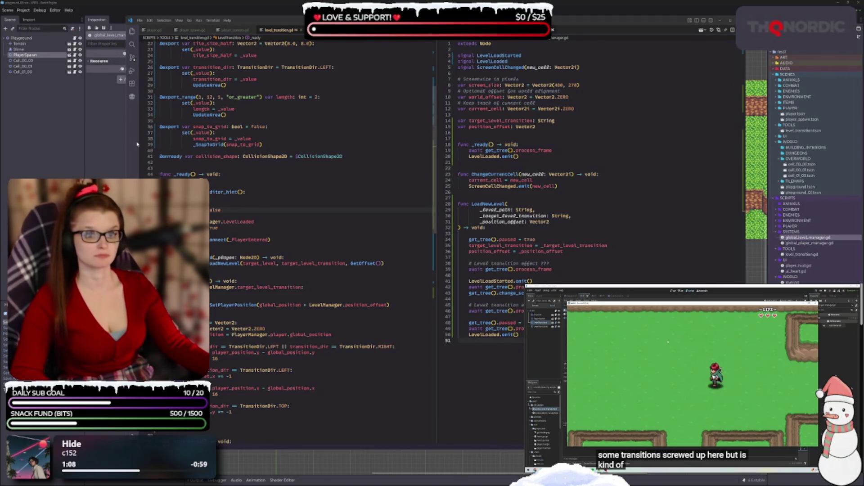
pyautogui.moveTo(229, 192)
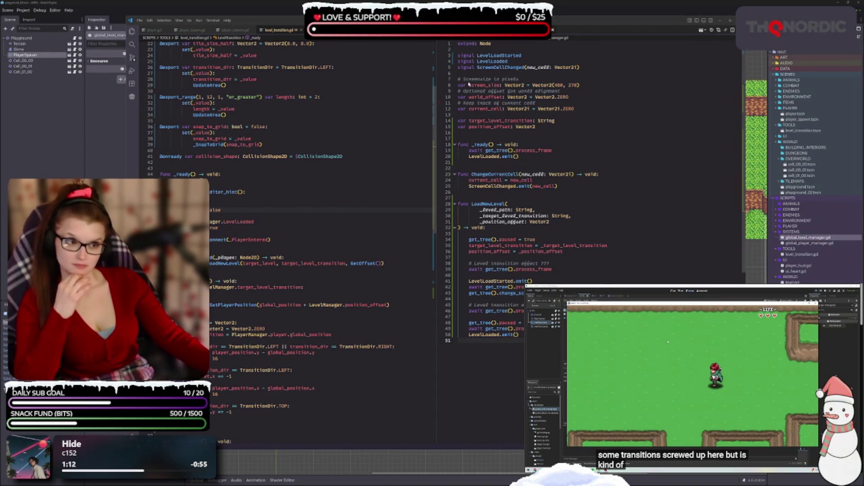
pyautogui.scroll(7, 267, 260)
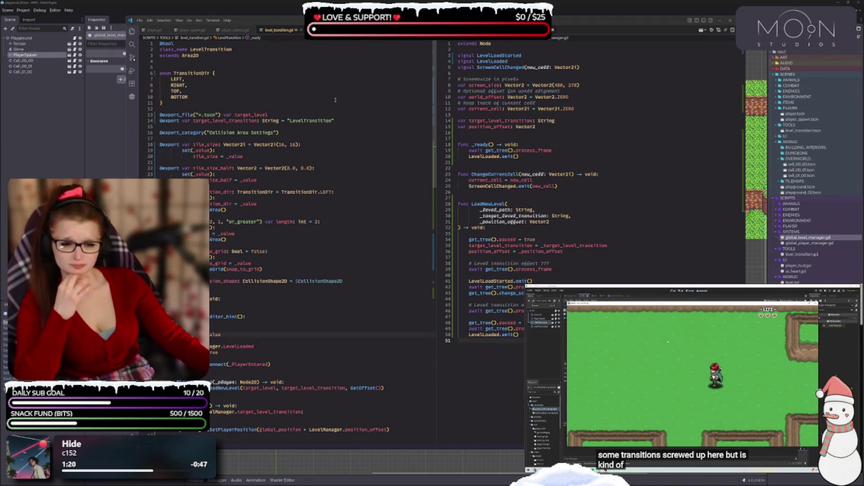
pyautogui.scroll(-3, 290, 185)
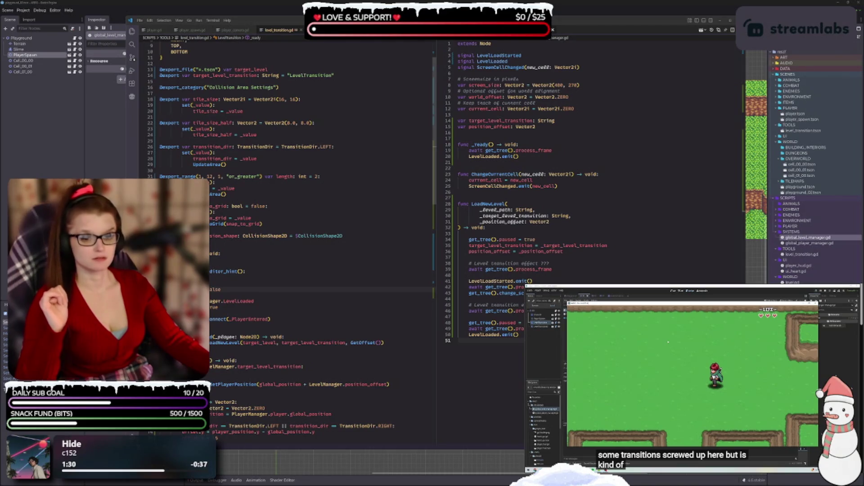
pyautogui.click(252, 265)
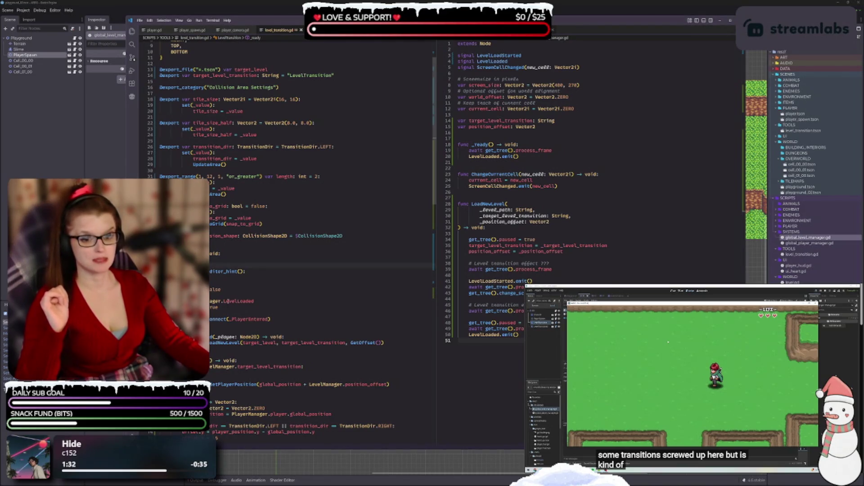
# Step: Add two ## comments in _ready: the code is for level transitions, not needed for normal overworld movement
pyautogui.click(278, 283)
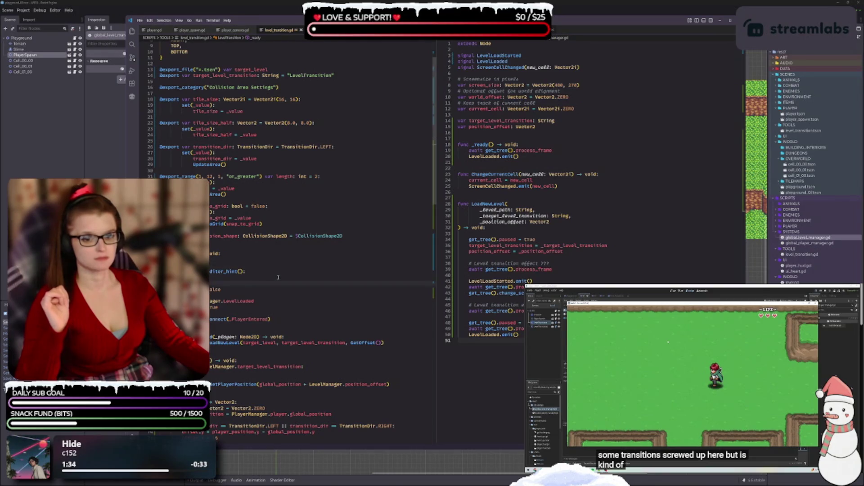
pyautogui.press('Return')
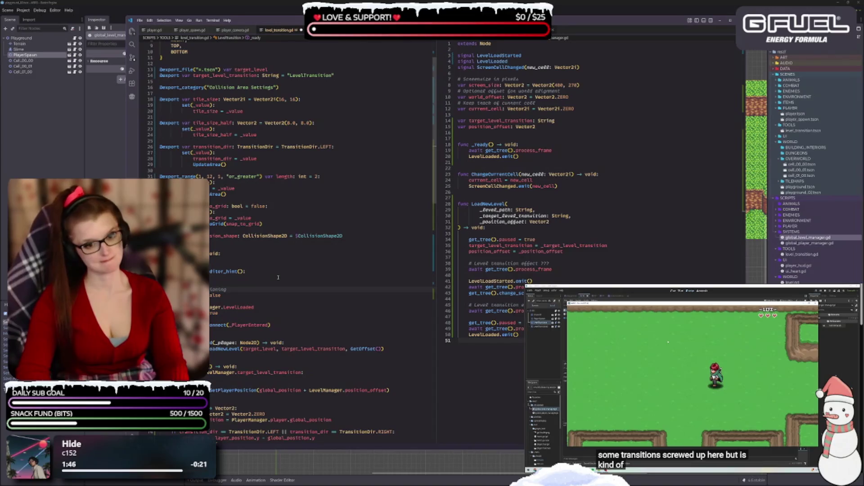
pyautogui.write('=')
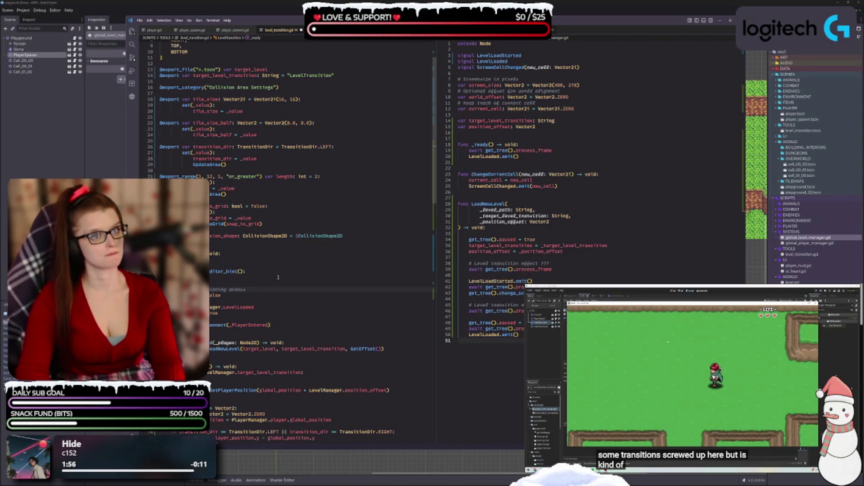
pyautogui.write('across level transitions')
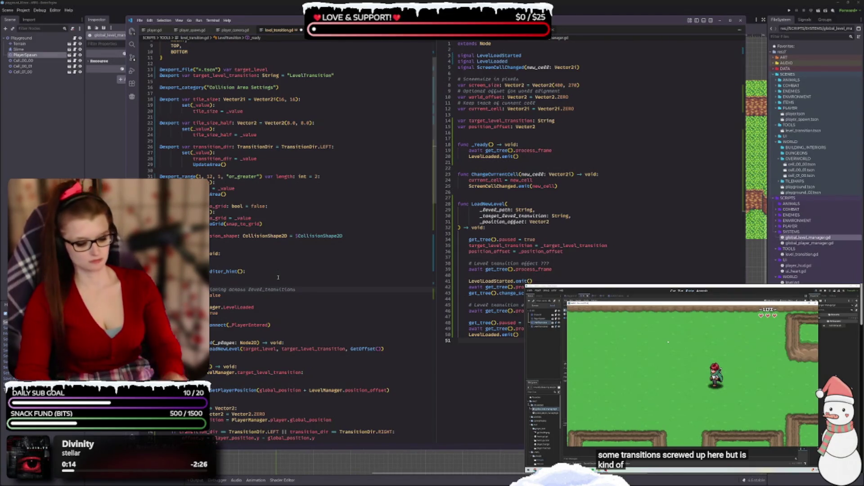
pyautogui.press('Return')
pyautogui.write('needed for normal us')
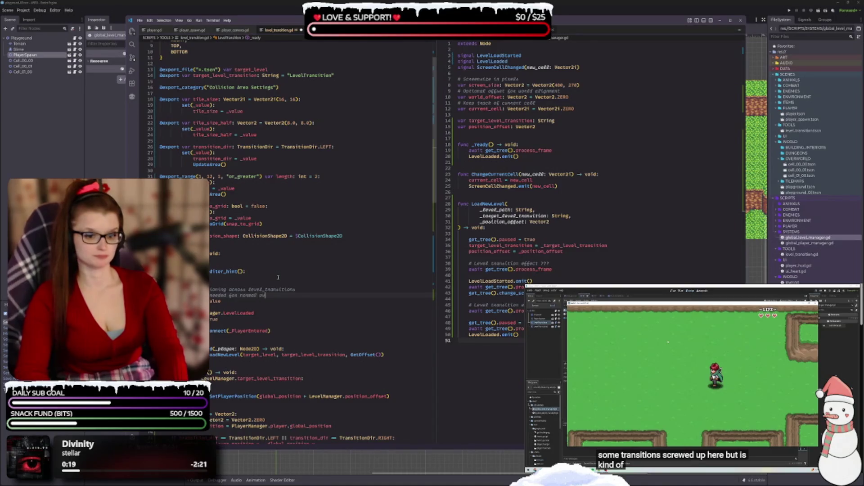
pyautogui.write('erworld movement')
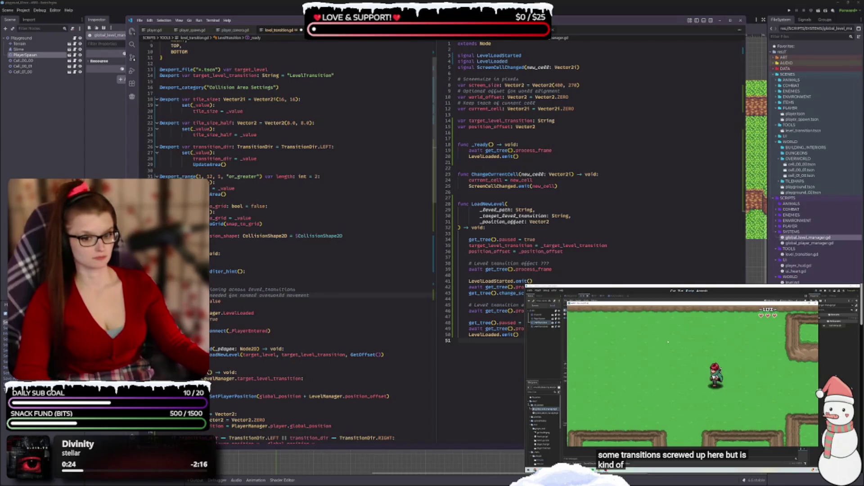
pyautogui.scroll(-2, 232, 370)
pyautogui.click(217, 291)
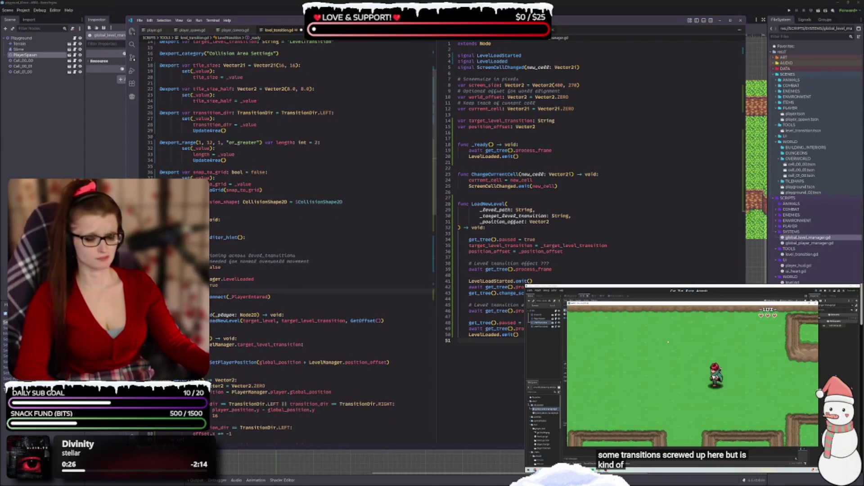
# Step: Delete the stray blank line in _ready and add a 'the level_transition' comment line above func _PlayerEntered
pyautogui.press('BackSpace')
pyautogui.click(216, 296)
pyautogui.scroll(-1, 251, 291)
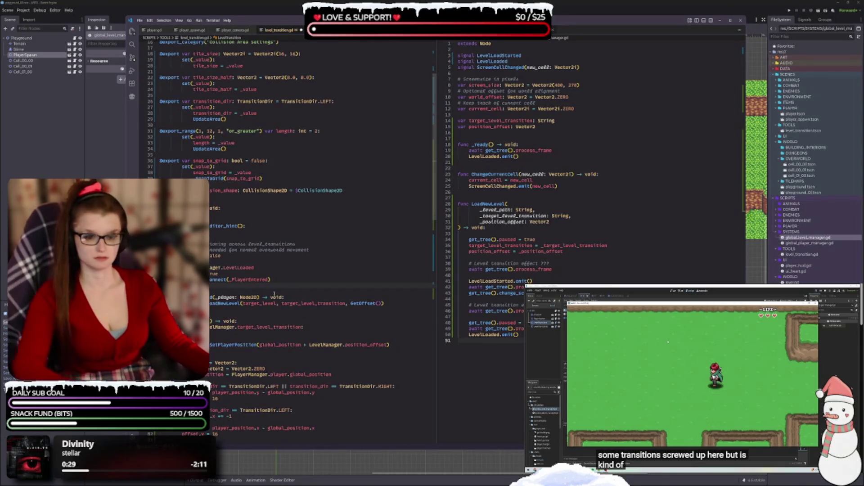
pyautogui.scroll(-2, 257, 284)
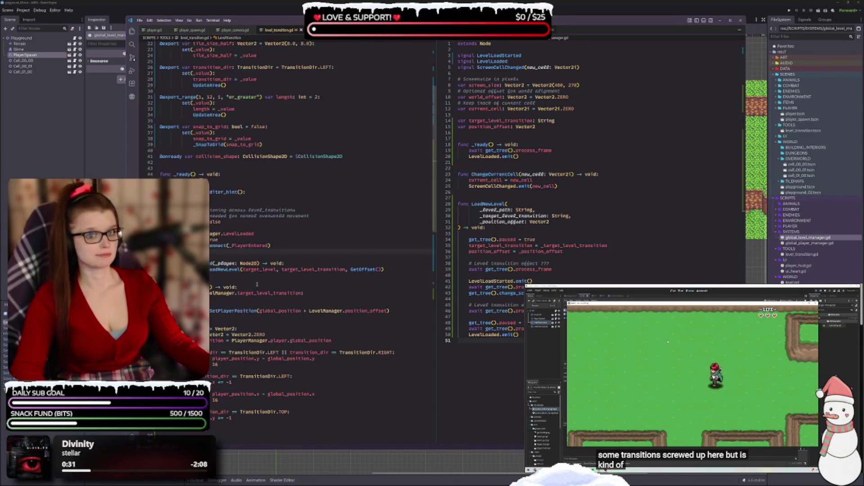
pyautogui.scroll(-2, 255, 263)
pyautogui.click(220, 225)
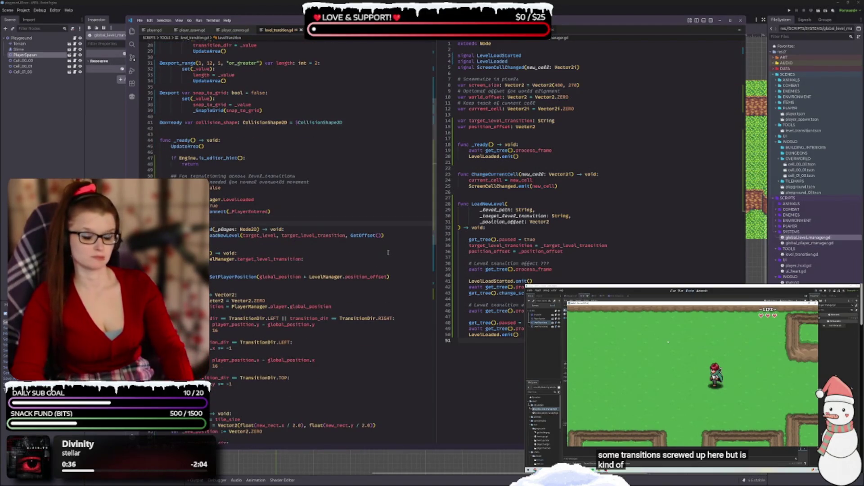
pyautogui.press('Return')
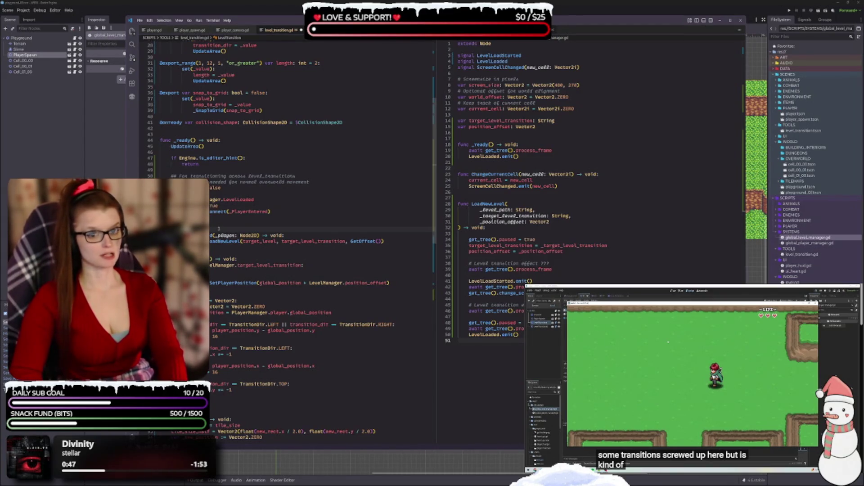
pyautogui.write('the l')
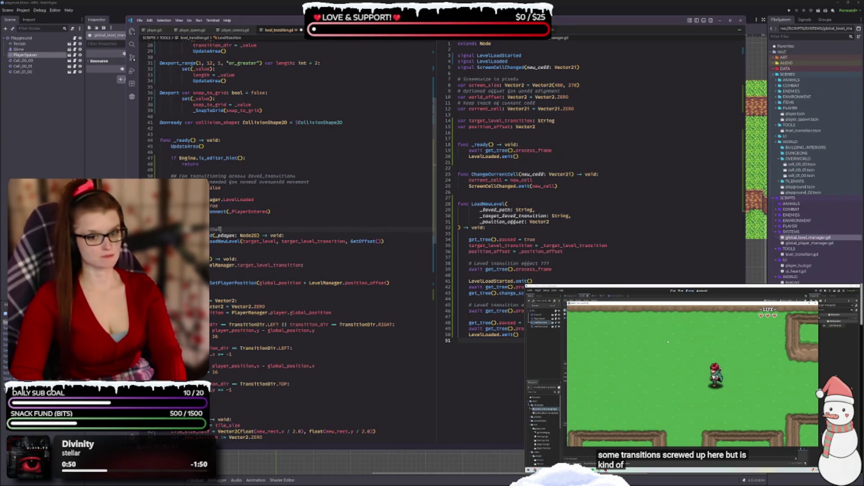
pyautogui.write('evel')
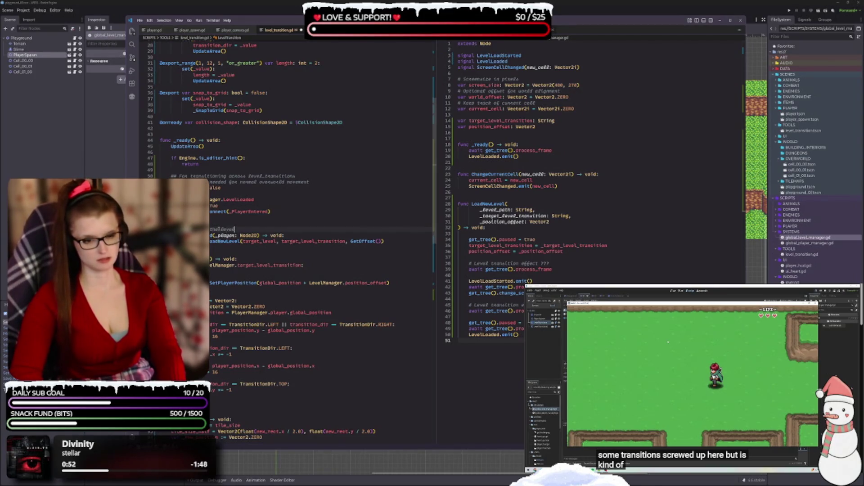
pyautogui.write('_transition')
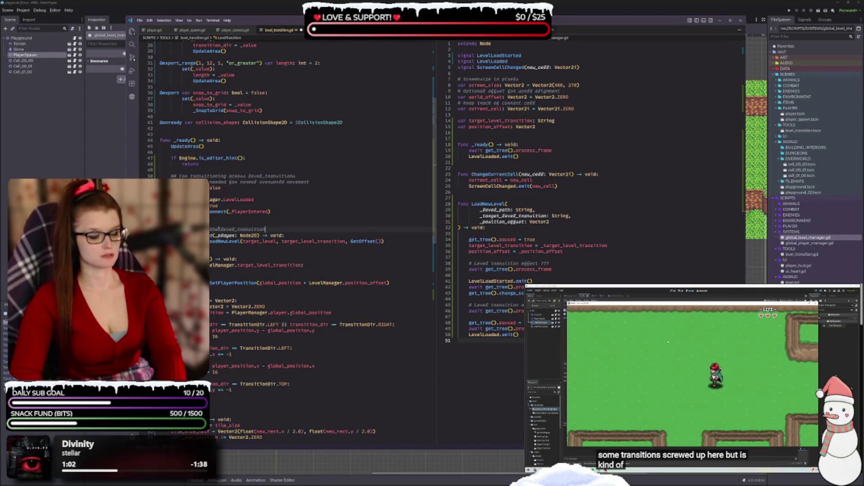
pyautogui.press('Return')
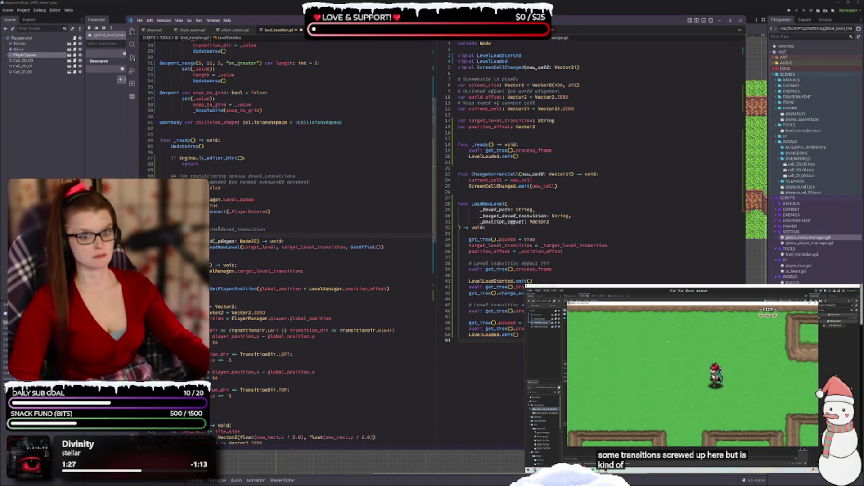
pyautogui.click(231, 182)
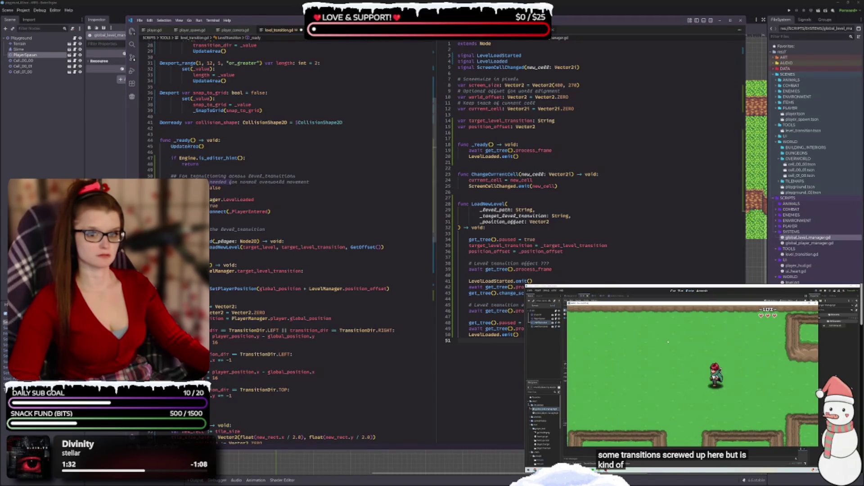
pyautogui.hotkey('ctrl', 'BackSpace')
pyautogui.hotkey('ctrl', 'BackSpace')
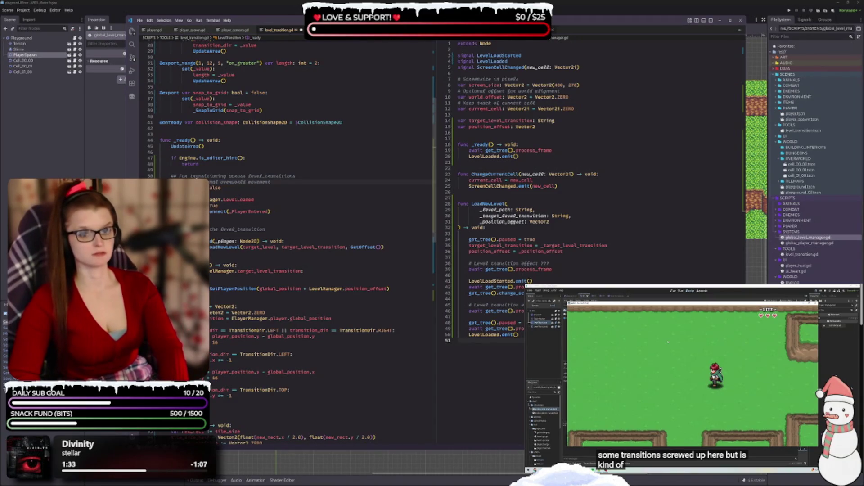
pyautogui.write('normal')
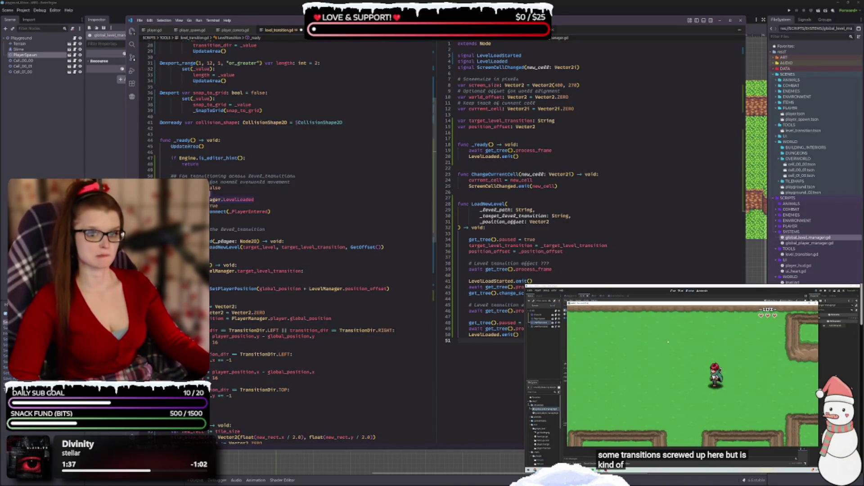
pyautogui.moveTo(234, 199)
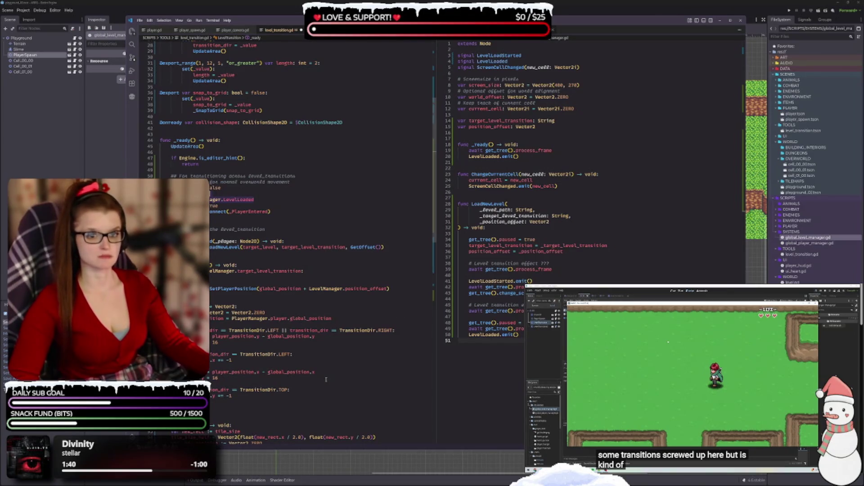
pyautogui.hotkey('ctrl', 'v')
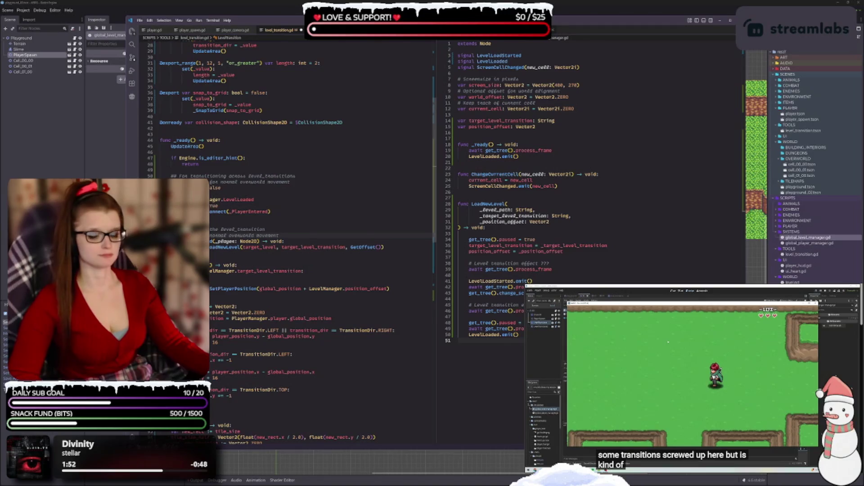
pyautogui.moveTo(218, 212)
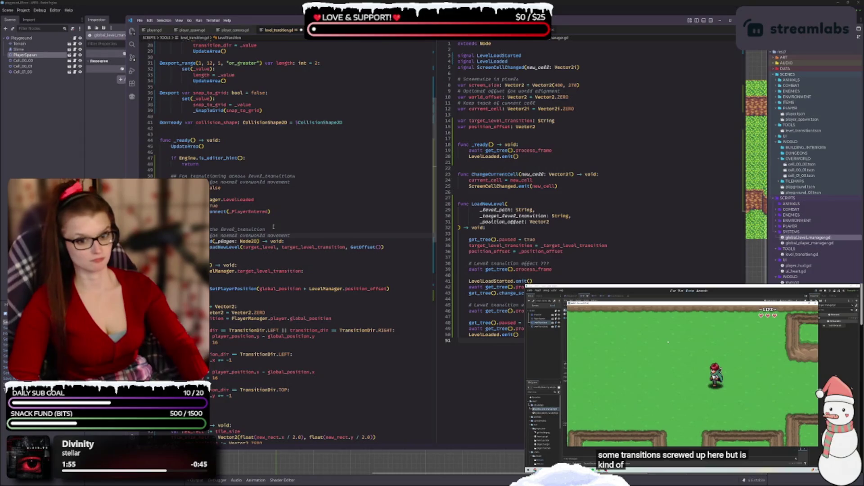
pyautogui.scroll(-2, 223, 240)
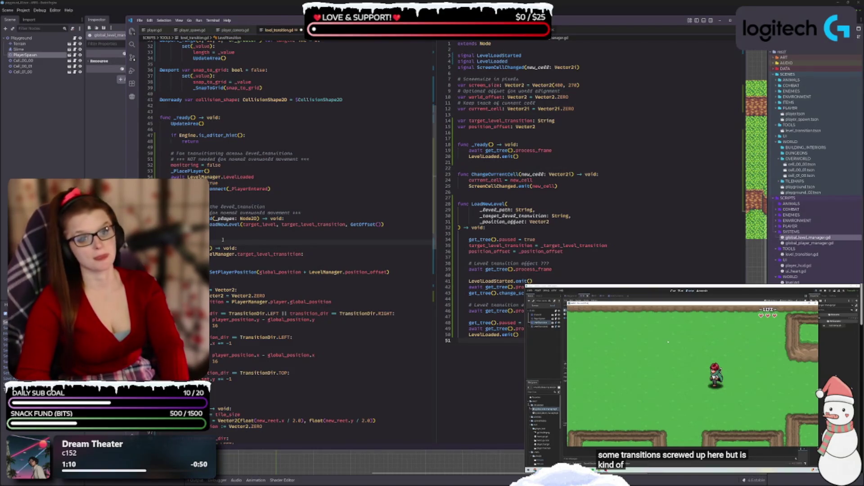
pyautogui.write('tion to')
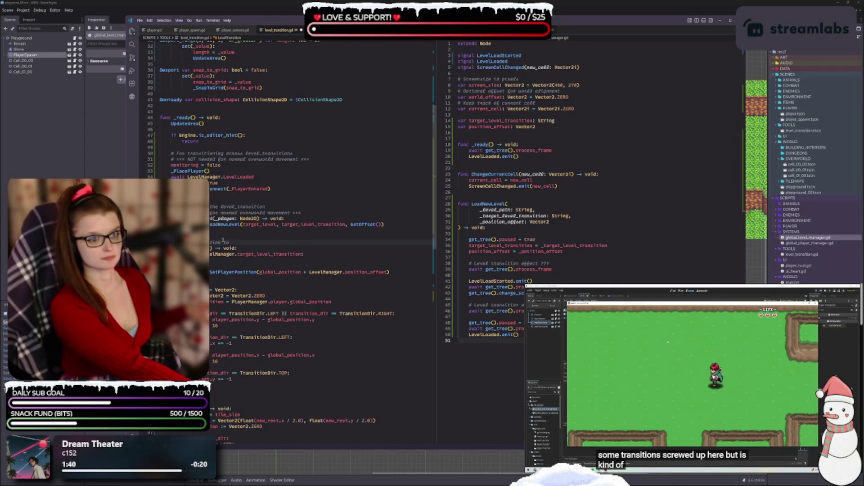
pyautogui.scroll(5, 223, 240)
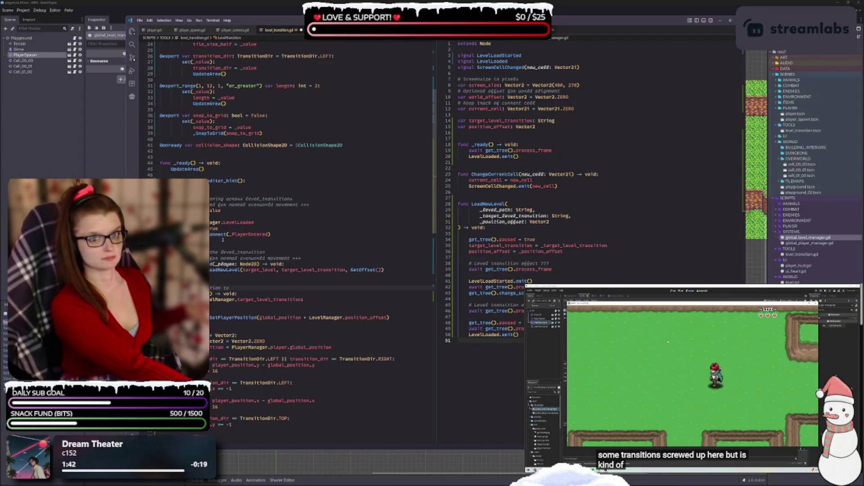
pyautogui.scroll(5, 225, 237)
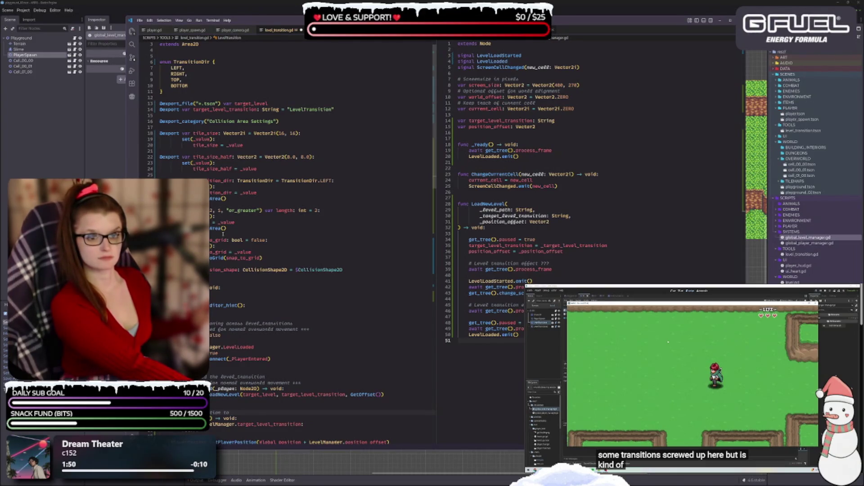
pyautogui.scroll(-5, 223, 234)
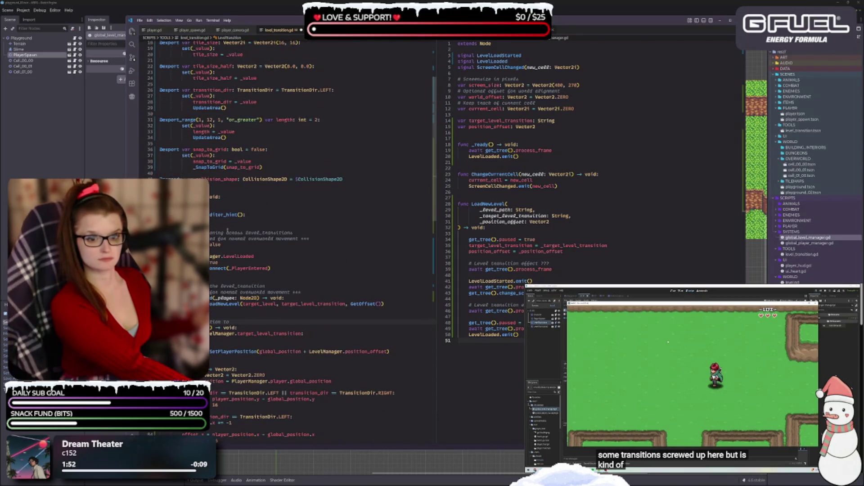
pyautogui.scroll(-2, 227, 230)
pyautogui.scroll(-2, 228, 230)
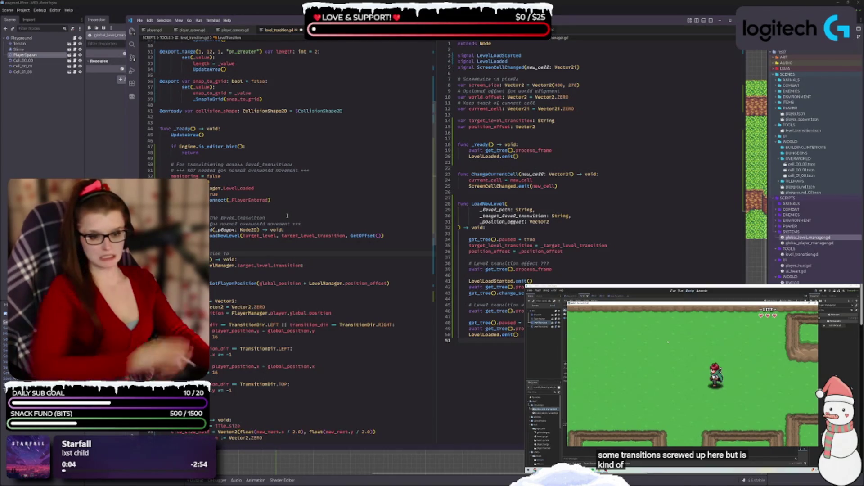
pyautogui.write(' target level')
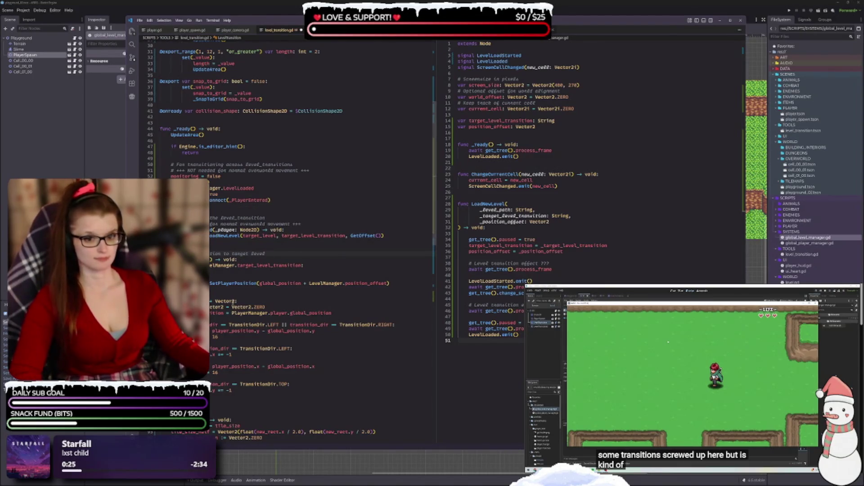
# Step: Insert a blank line after the SetPlayerPosition call in LoadNewLevel
pyautogui.click(270, 278)
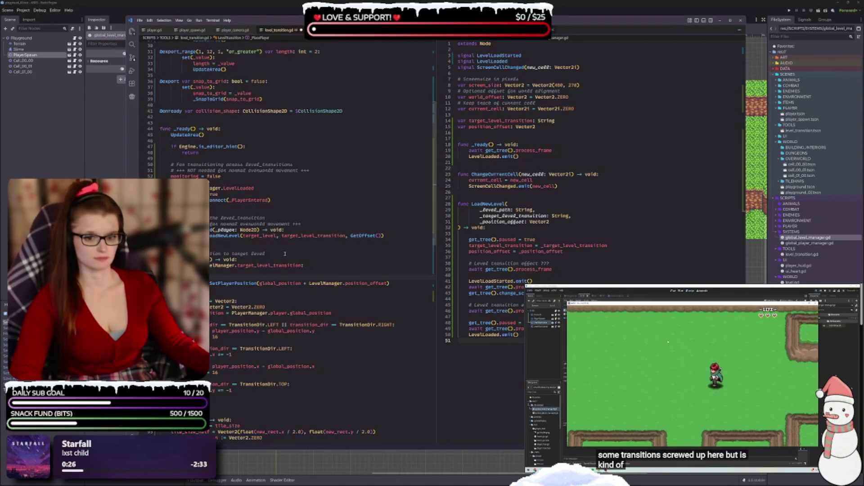
pyautogui.scroll(-1, 224, 267)
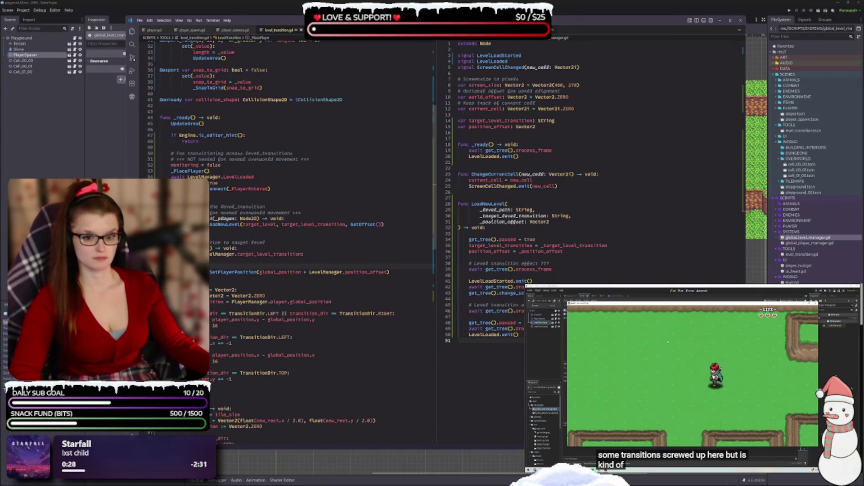
pyautogui.press('Return')
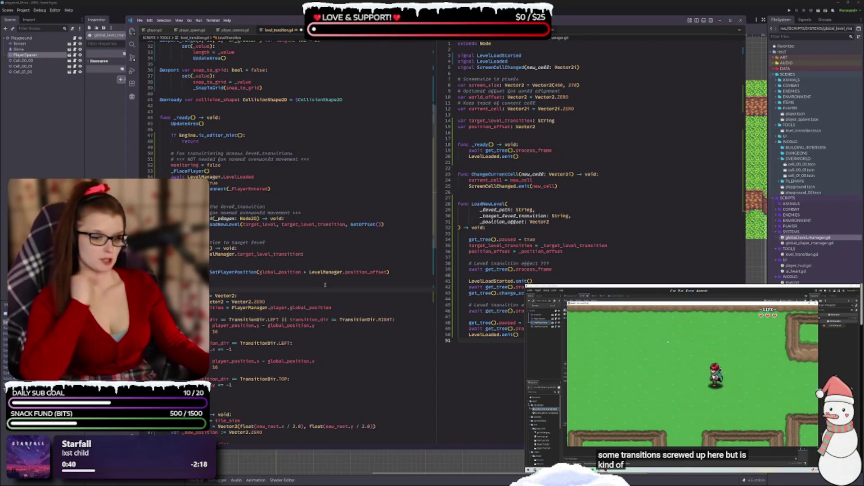
pyautogui.scroll(-1, 306, 306)
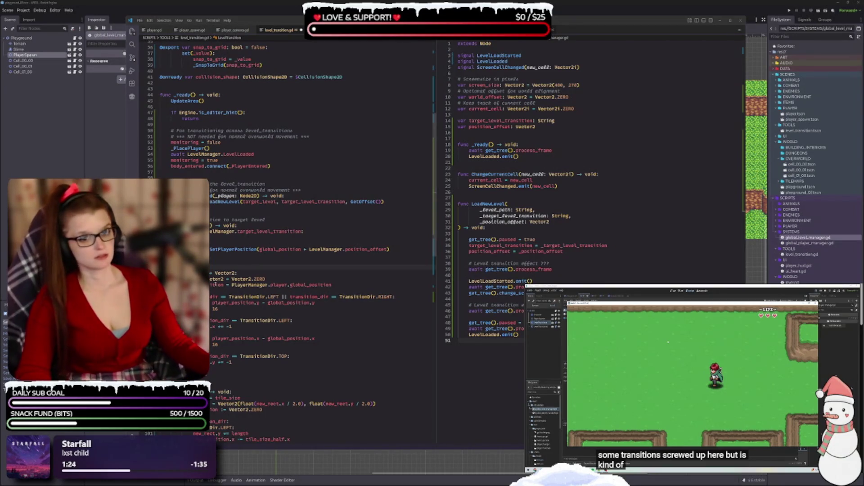
pyautogui.click(247, 271)
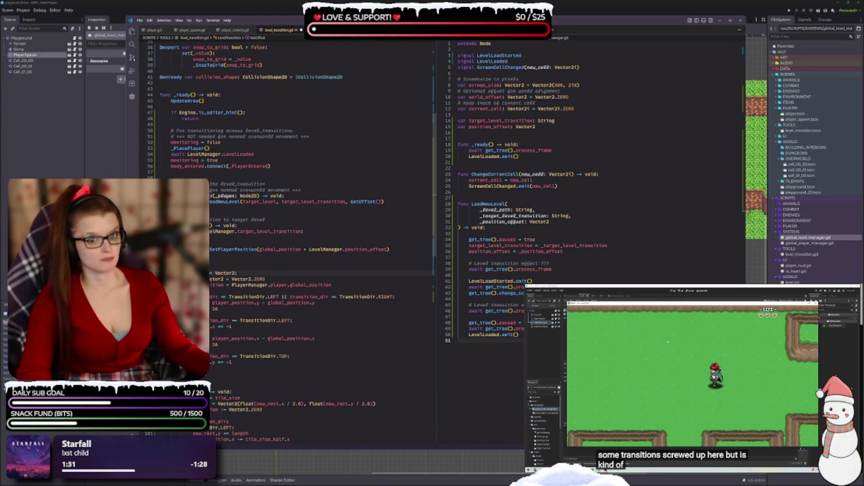
pyautogui.click(321, 285)
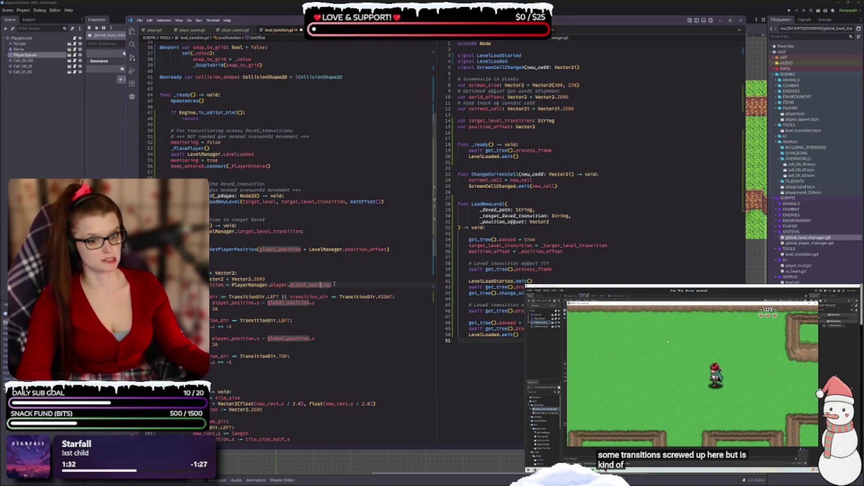
pyautogui.click(271, 266)
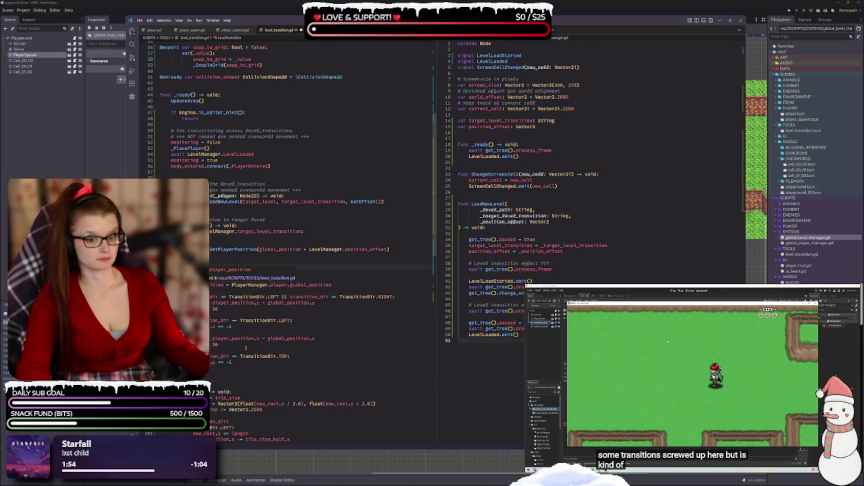
pyautogui.click(216, 332)
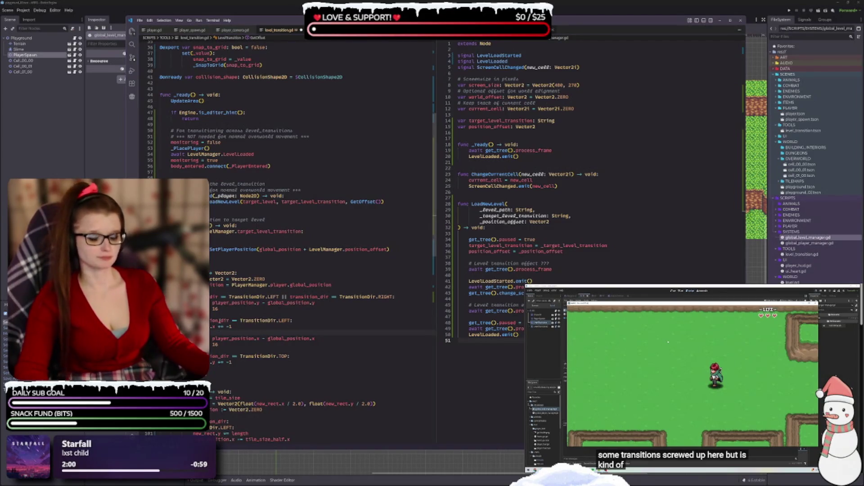
pyautogui.click(230, 309)
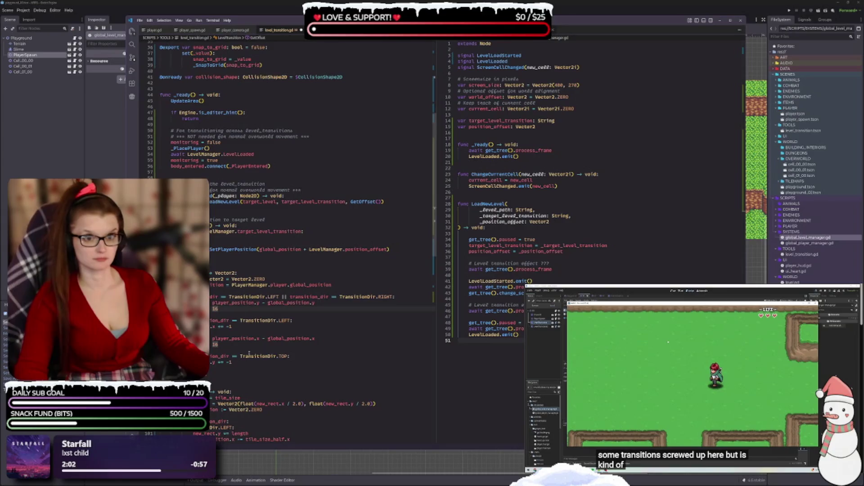
pyautogui.scroll(10, 249, 345)
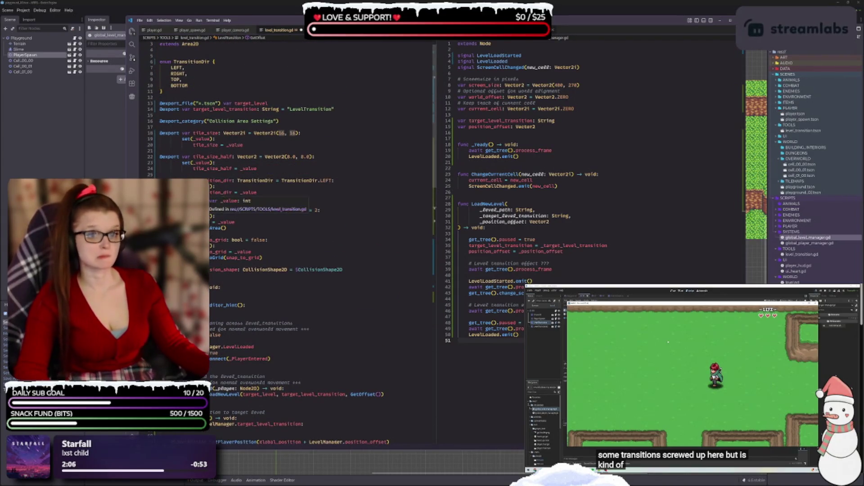
# Step: Replace GetOffset's two hard-coded 16 offsets with tile_size.x (horizontal) and tile_size.y (vertical)
pyautogui.scroll(-8, 253, 391)
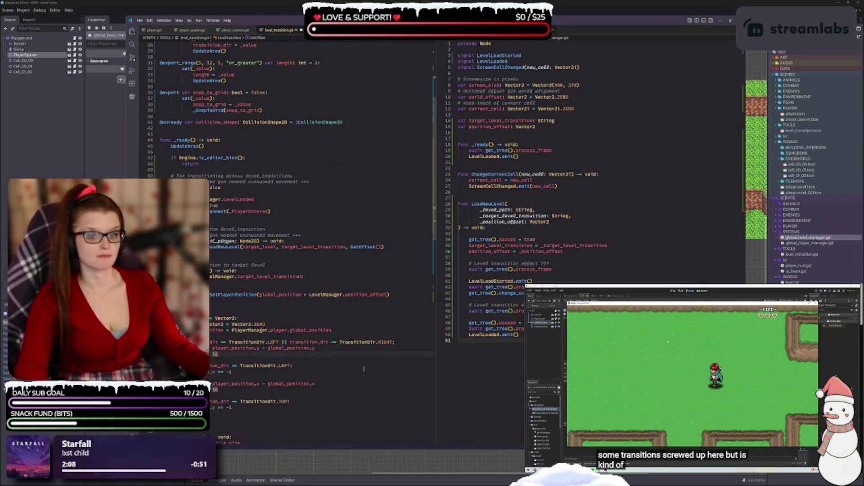
pyautogui.press('BackSpace')
pyautogui.press('BackSpace')
pyautogui.hotkey('ctrl', 's')
pyautogui.write('ti')
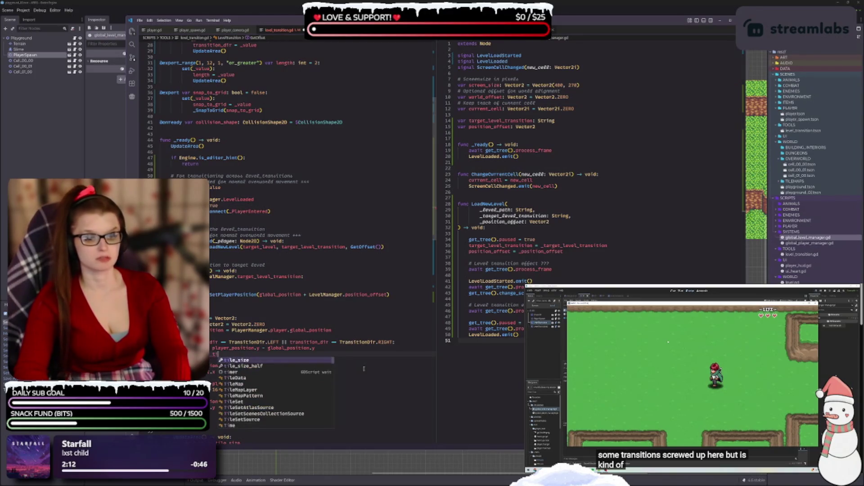
pyautogui.write('le_size.x')
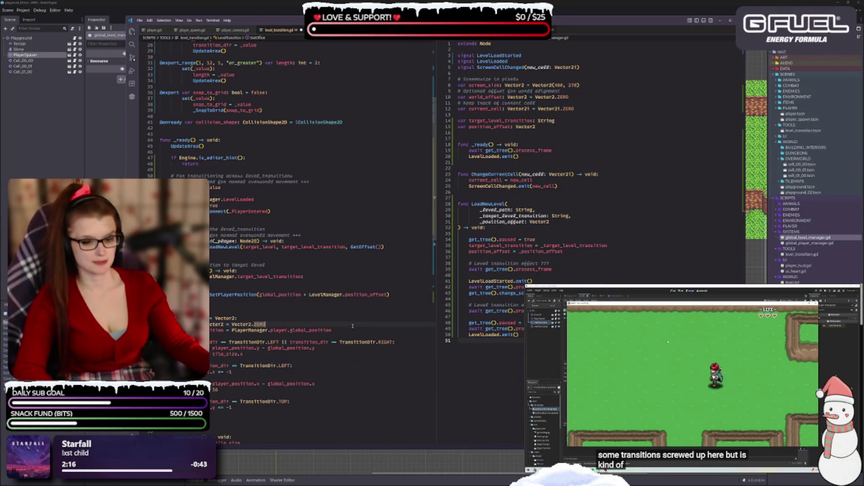
pyautogui.scroll(-1, 326, 335)
pyautogui.doubleClick(237, 378)
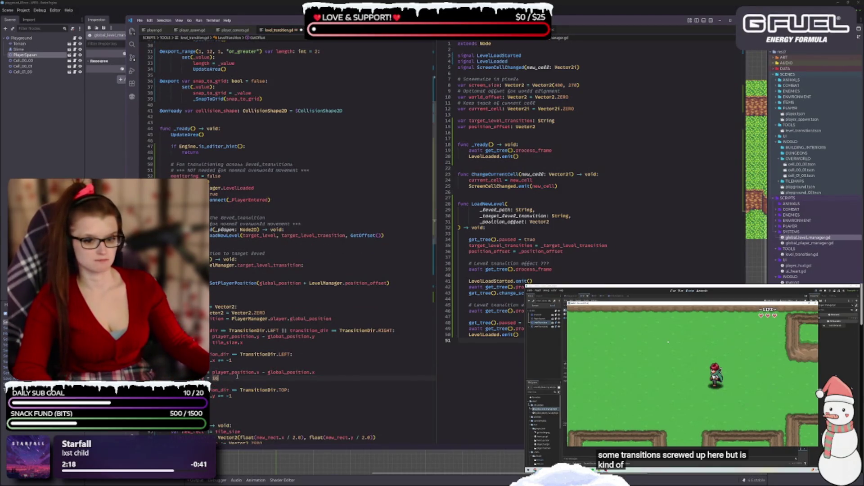
pyautogui.press('BackSpace')
pyautogui.write('tile')
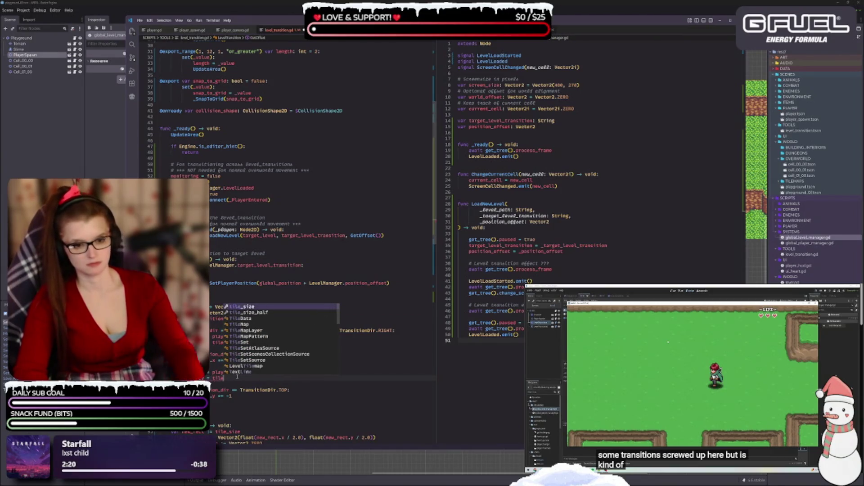
pyautogui.write('_size.y')
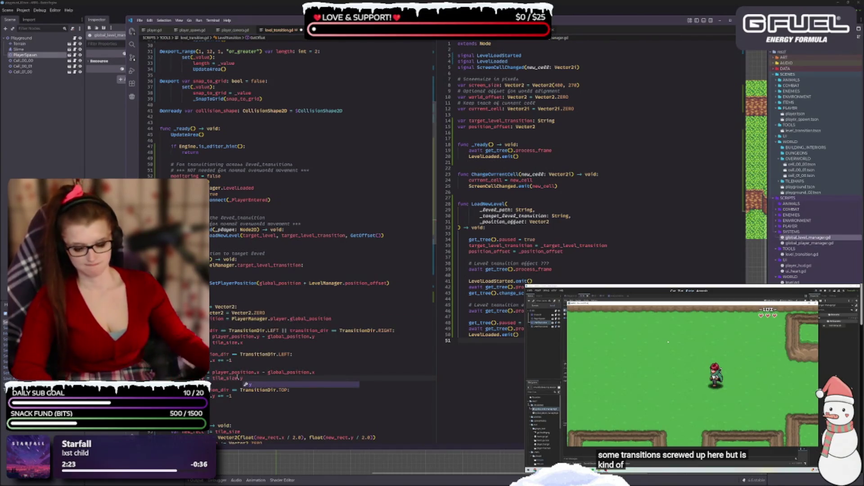
pyautogui.doubleClick(241, 342)
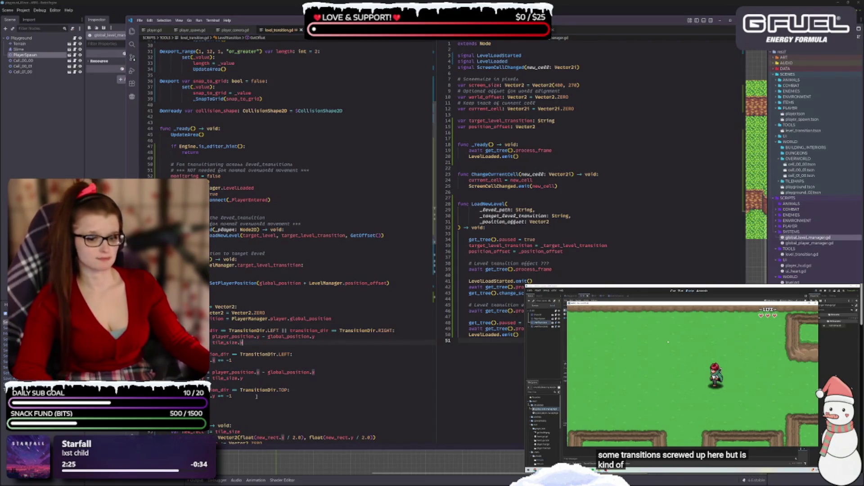
pyautogui.doubleClick(249, 396)
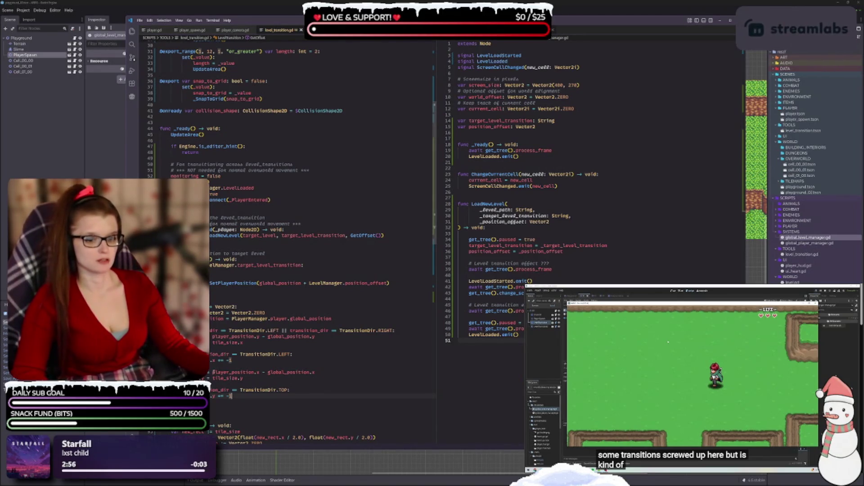
# Step: Insert a blank line after the PlayerManager.player.global_position line, then inspect LevelManager and position_offset
pyautogui.scroll(-3, 242, 350)
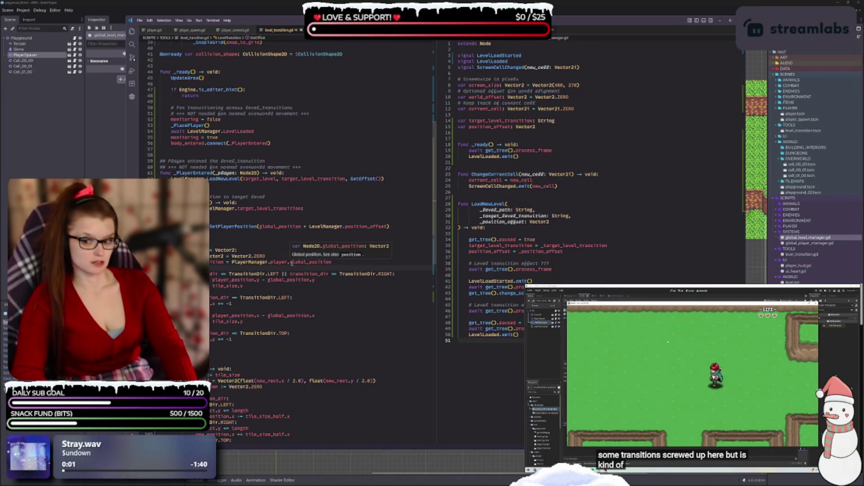
pyautogui.press('Return')
pyautogui.press('Return')
pyautogui.press('Return')
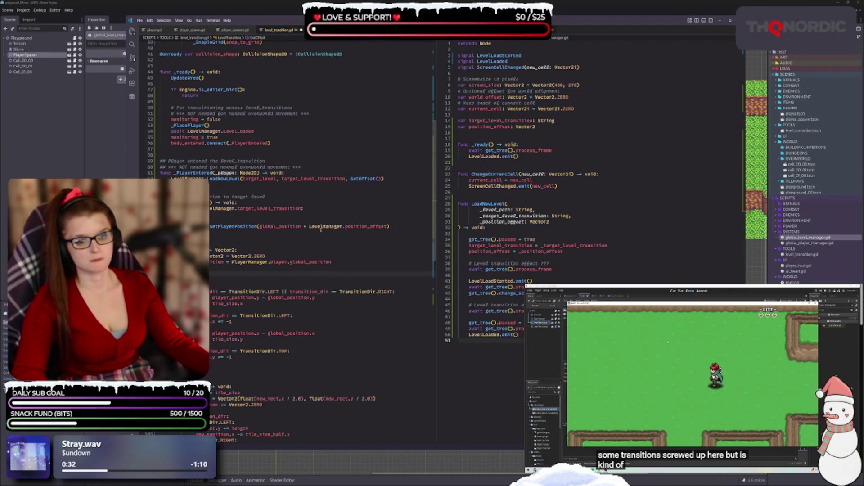
pyautogui.moveTo(317, 229)
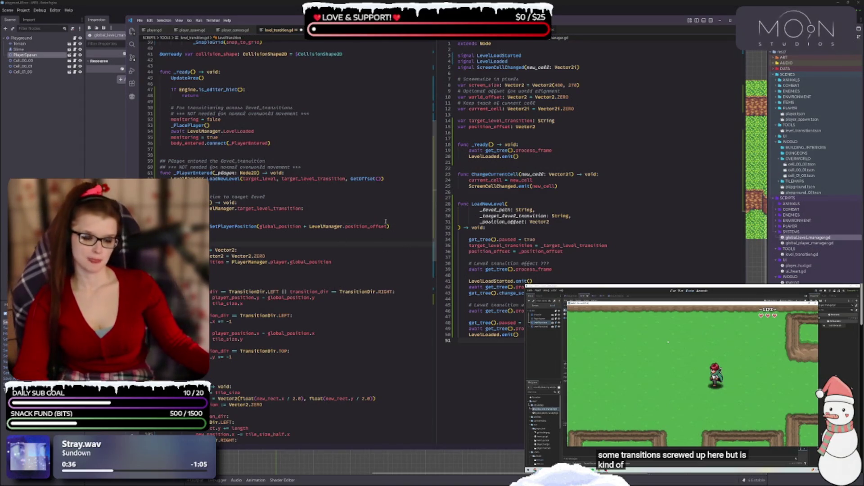
pyautogui.moveTo(372, 229)
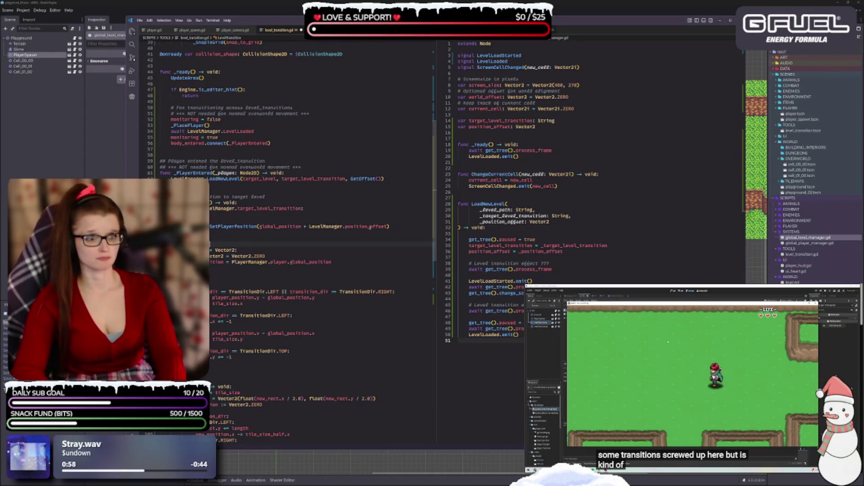
# Step: Finish the first GetOffset comment line: offset based on the level_transition pos and transition_dir
pyautogui.write('transition_dir')
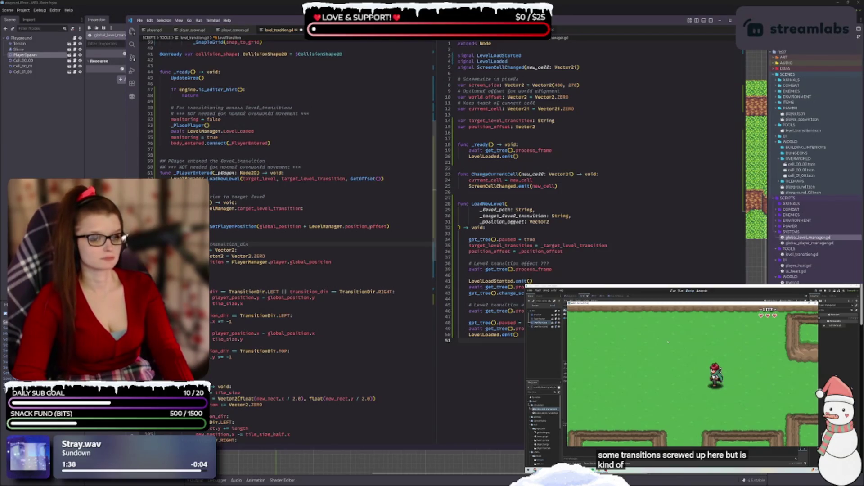
pyautogui.press('BackSpace')
pyautogui.press('BackSpace')
pyautogui.press('BackSpace')
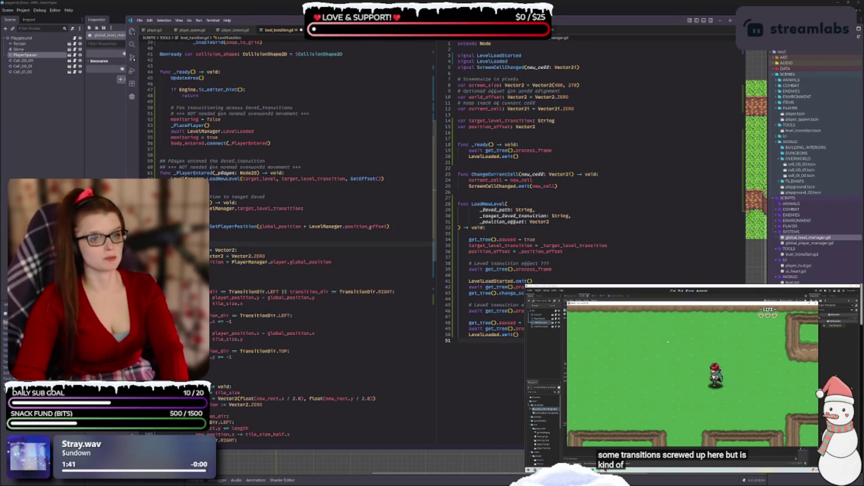
pyautogui.write('transition')
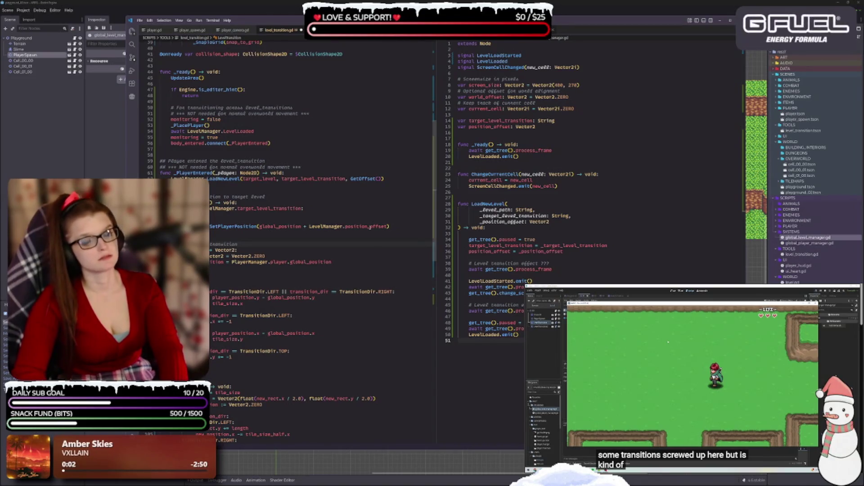
pyautogui.doubleClick(226, 244)
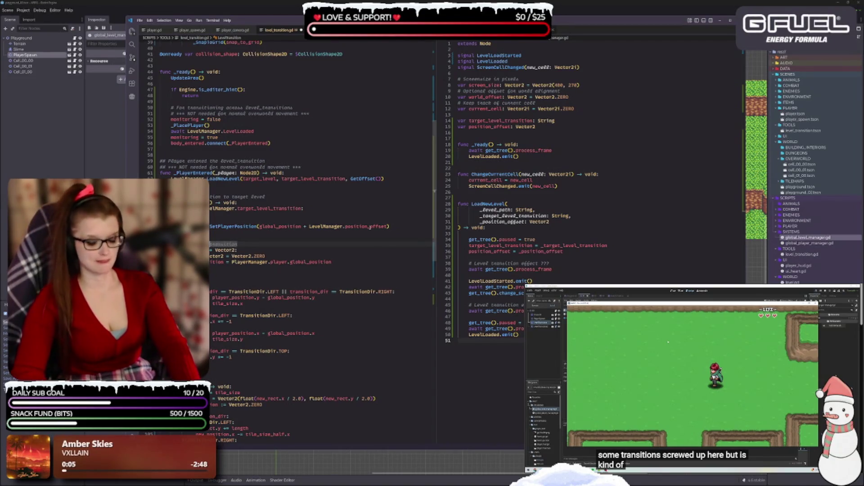
pyautogui.write('level_transition ')
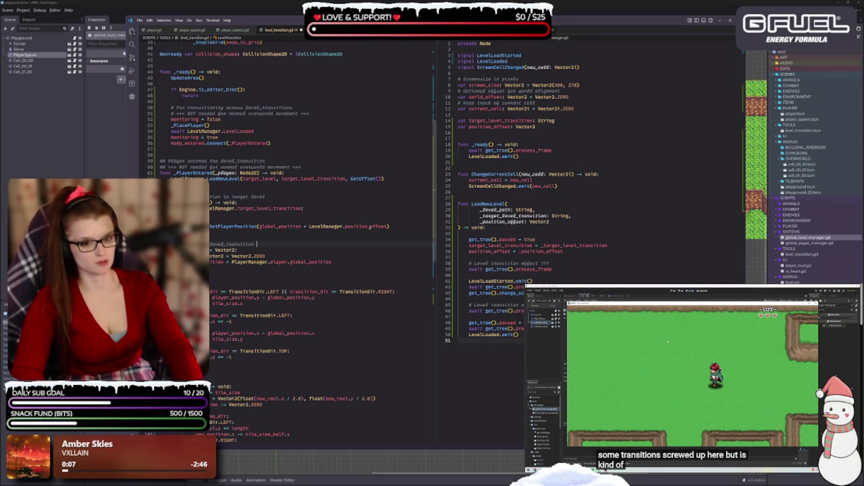
pyautogui.write('pos')
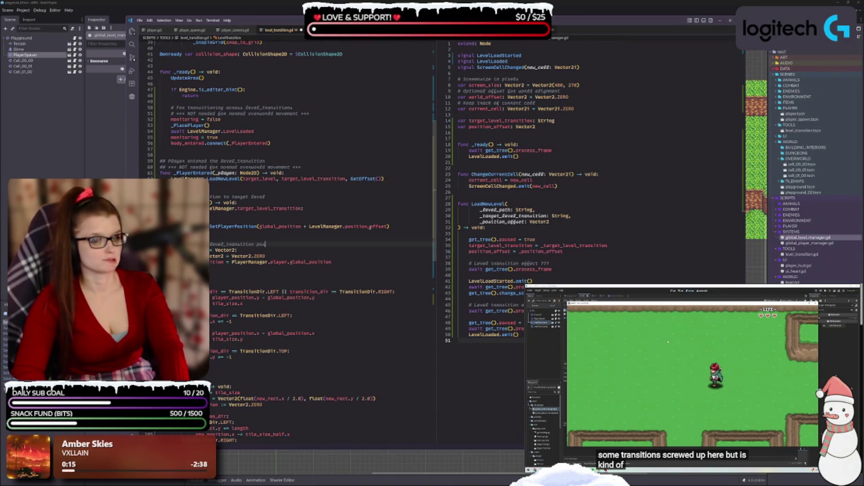
pyautogui.write(' based on')
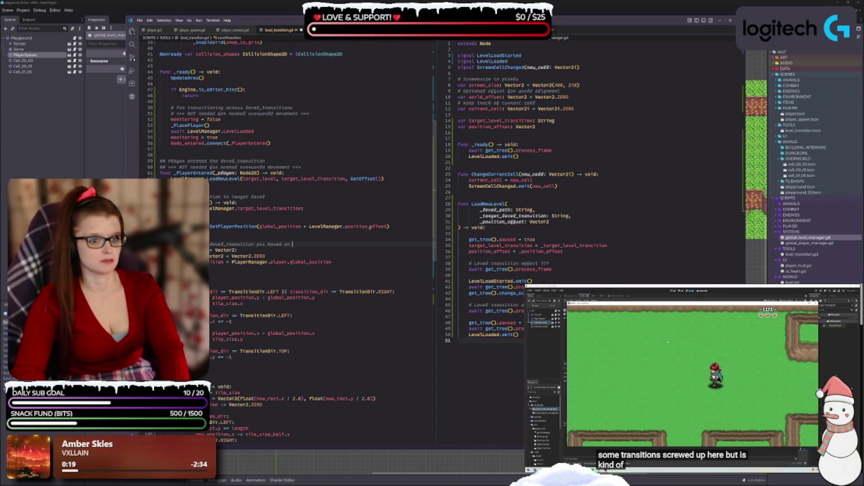
pyautogui.write(' transition')
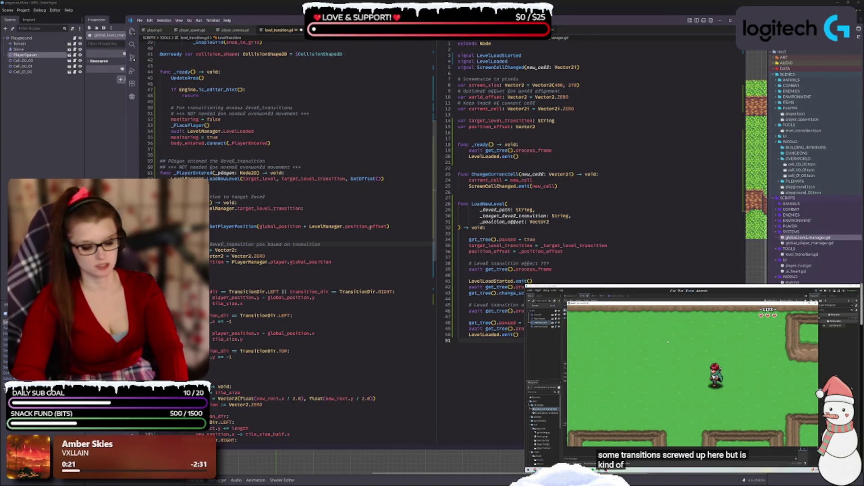
pyautogui.write('_dir')
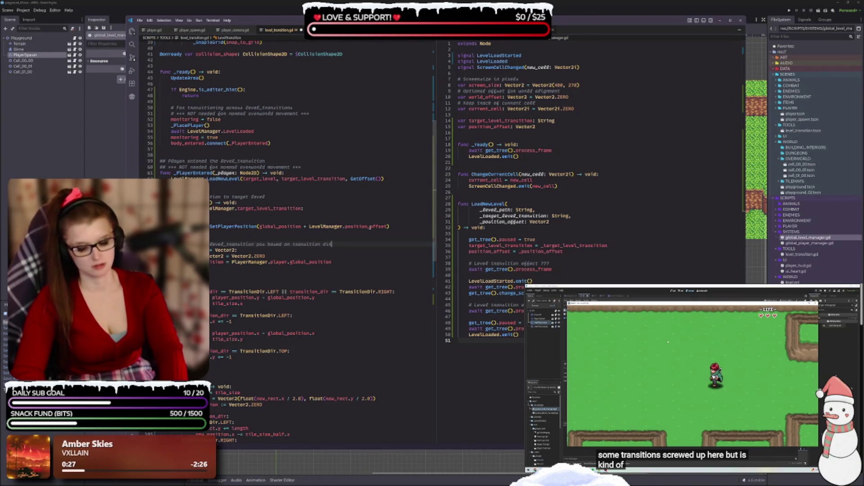
pyautogui.write('c')
pyautogui.press('BackSpace')
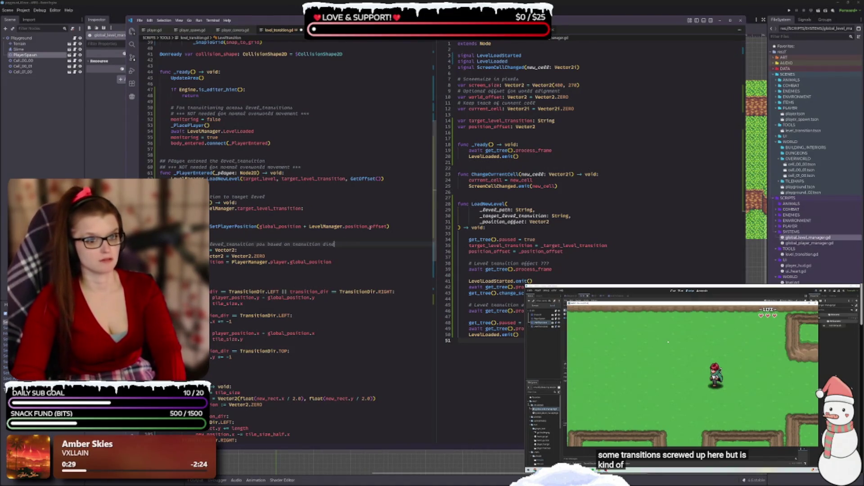
pyautogui.write('r')
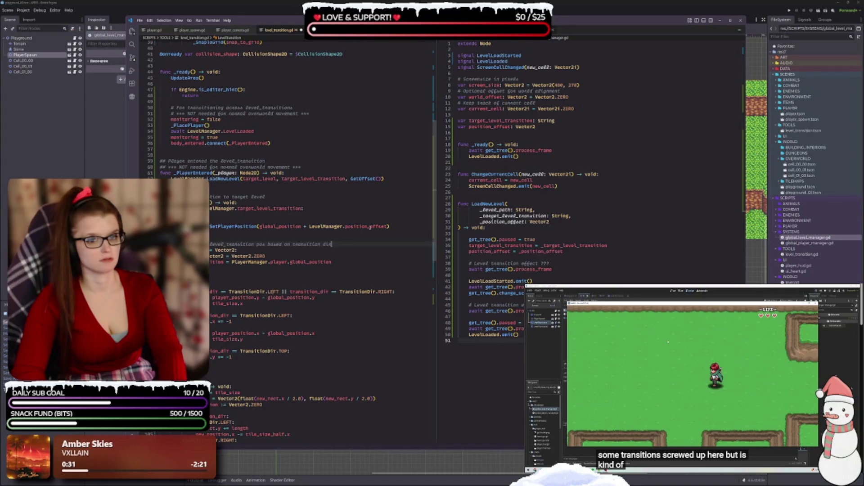
# Step: Add ## comment lines 'from their pos across level_transition' and 'toward the target level_transition'
pyautogui.press('Return')
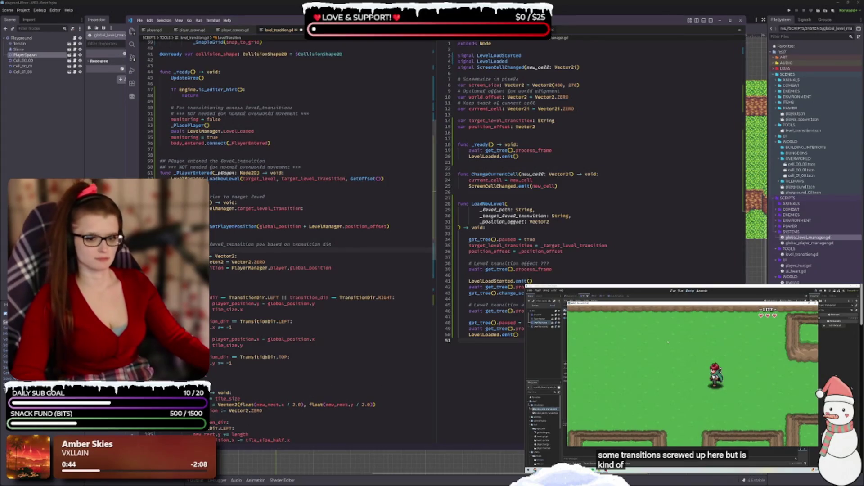
pyautogui.moveTo(296, 304)
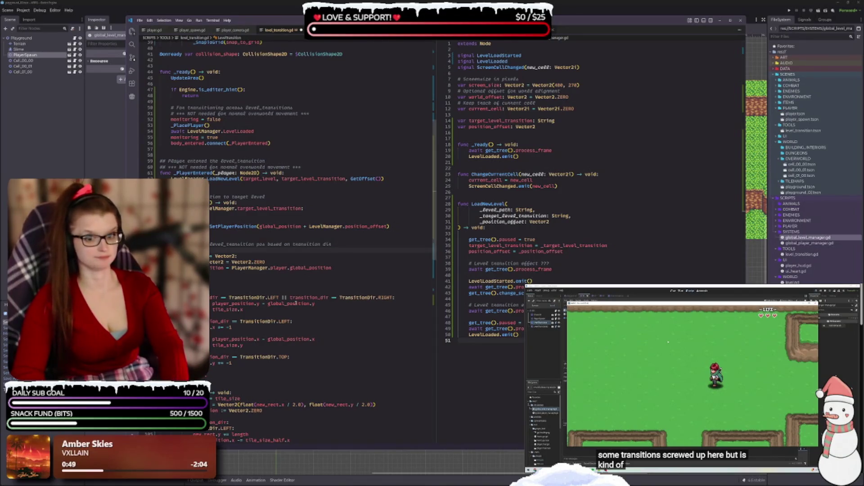
pyautogui.write('#no')
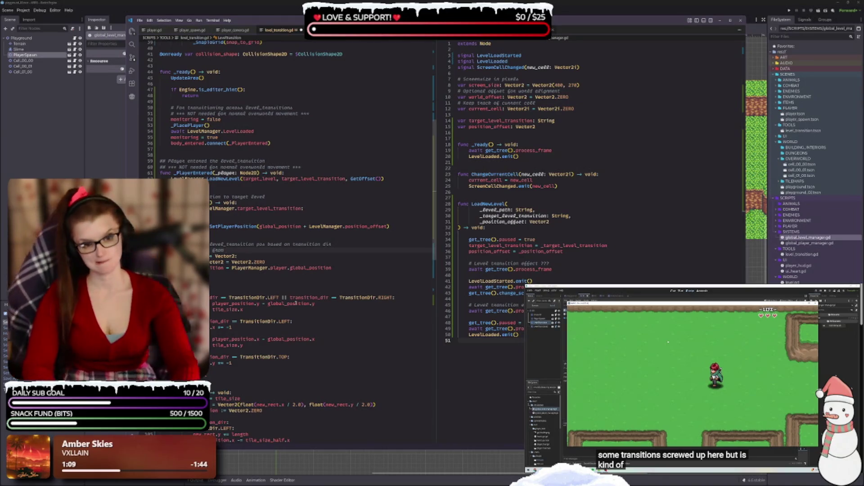
pyautogui.write('their ')
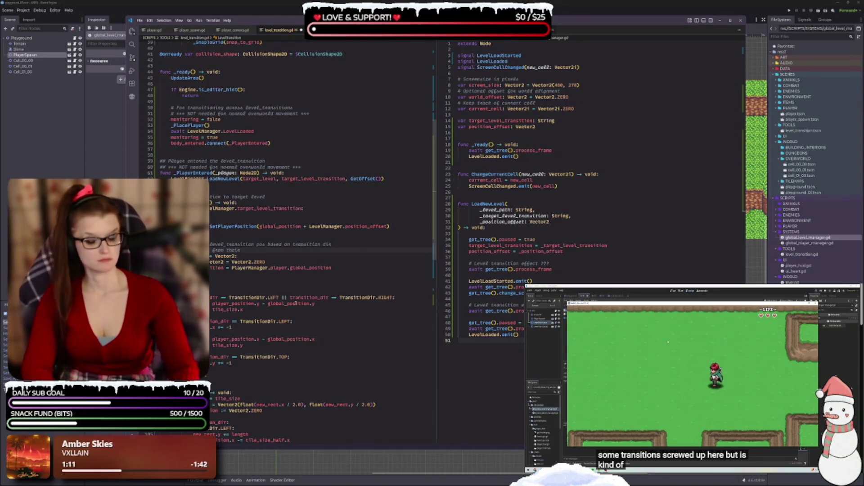
pyautogui.write('location')
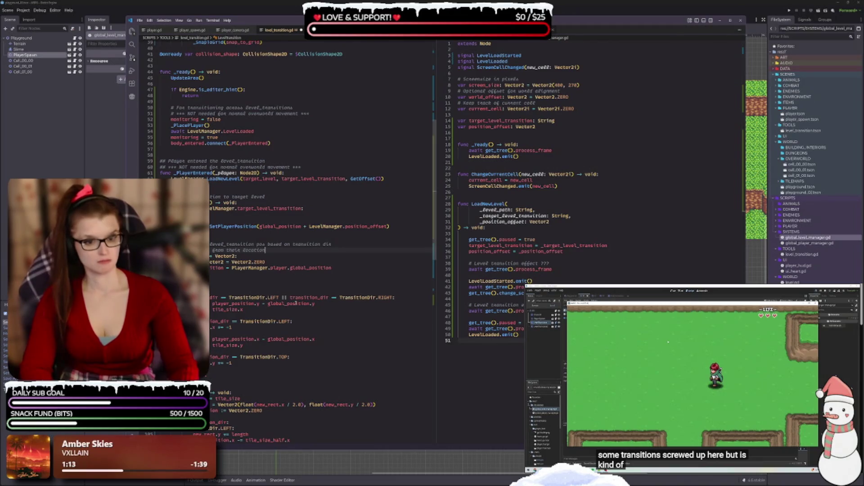
pyautogui.press('BackSpace')
pyautogui.press('BackSpace')
pyautogui.press('BackSpace')
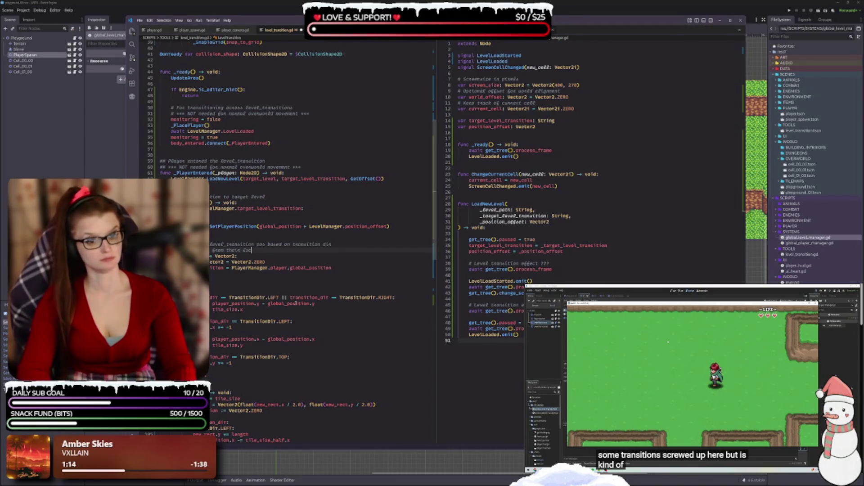
pyautogui.write('pos ')
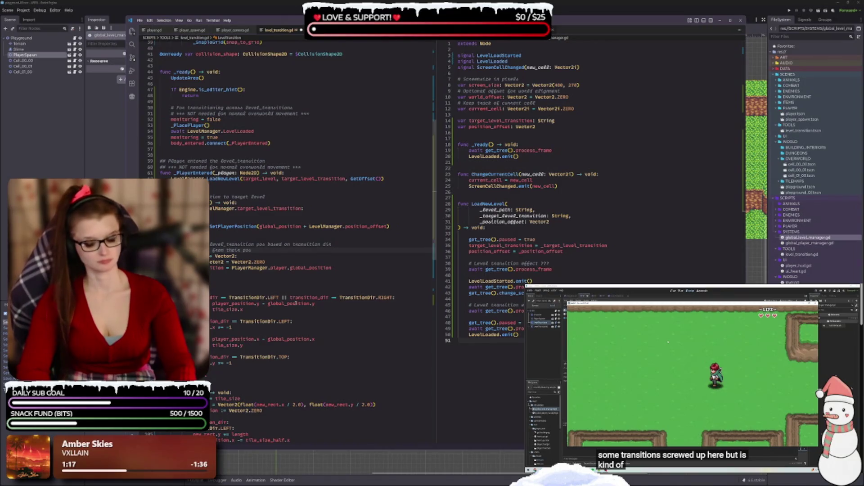
pyautogui.write('across')
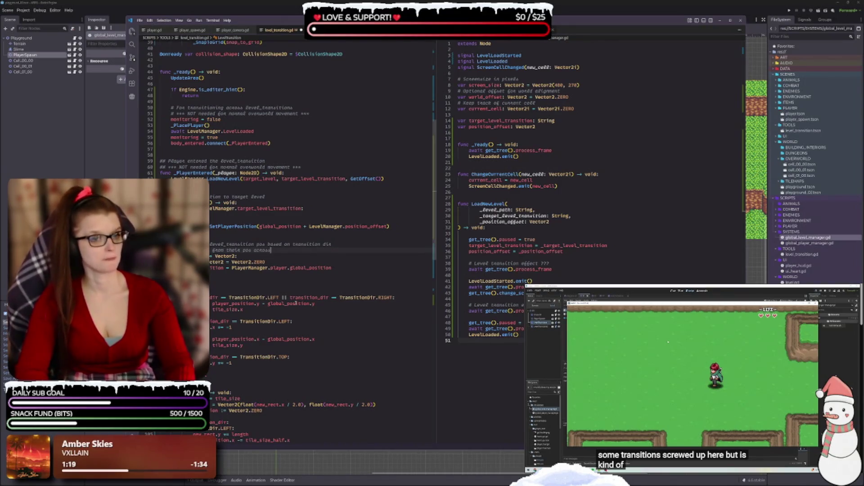
pyautogui.write(' a')
pyautogui.write('evel_trans')
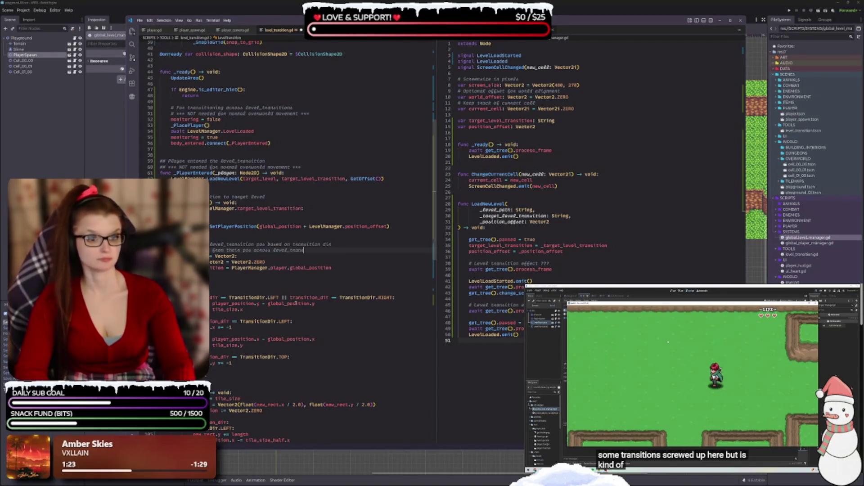
pyautogui.write('ition')
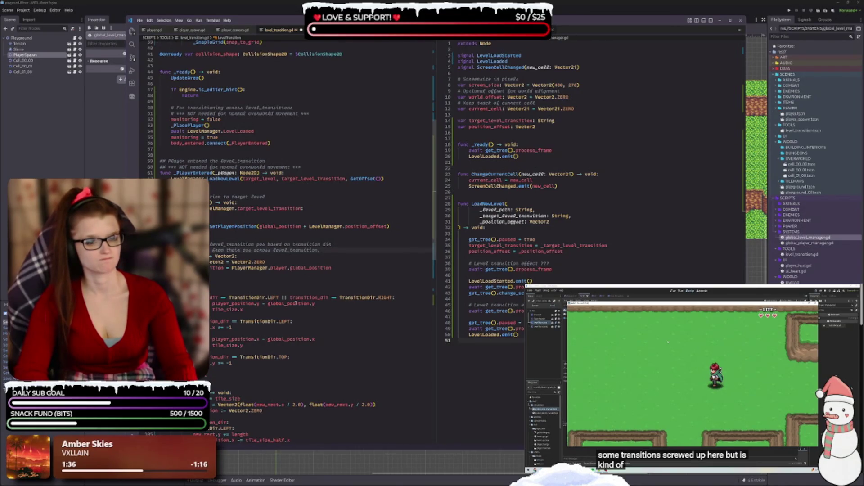
pyautogui.press('Return')
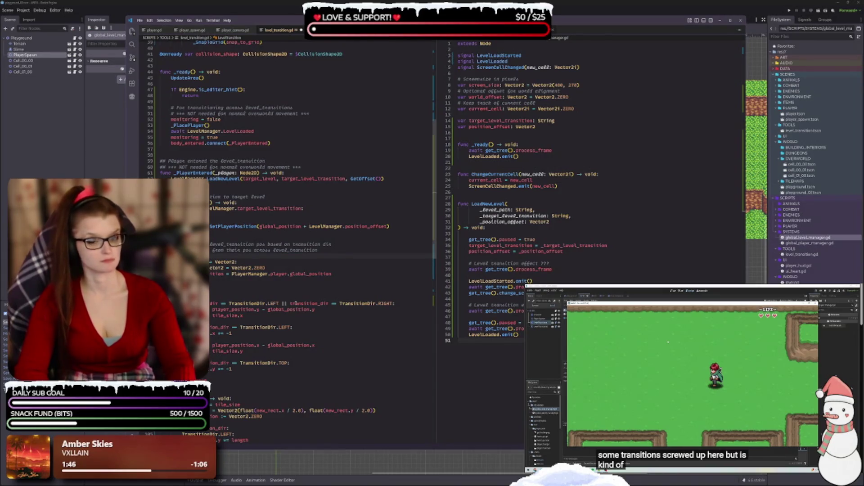
pyautogui.write('ctent')
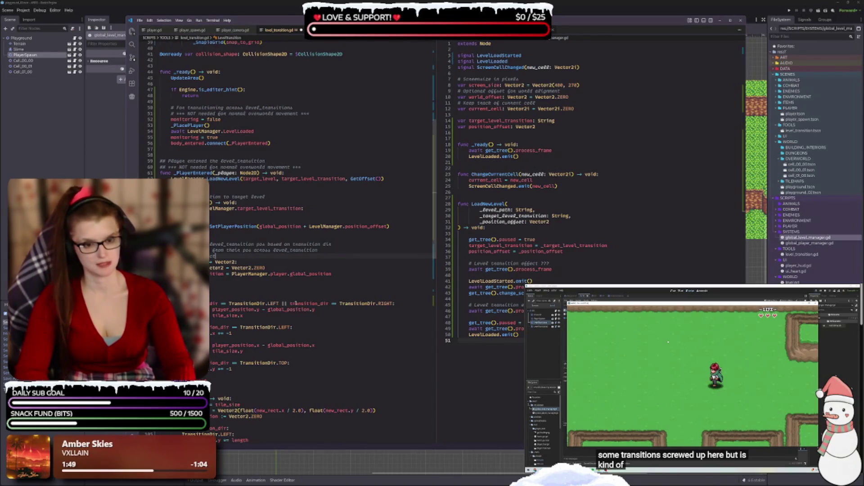
pyautogui.press('BackSpace')
pyautogui.press('BackSpace')
pyautogui.press('BackSpace')
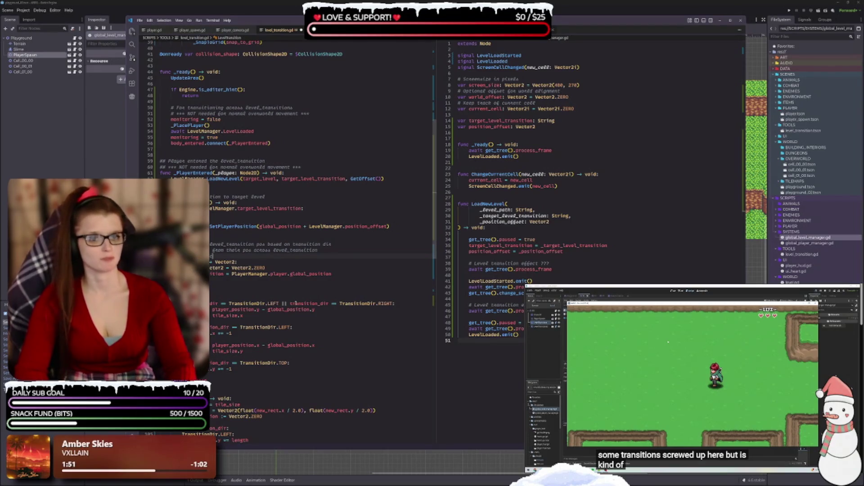
pyautogui.write('cent')
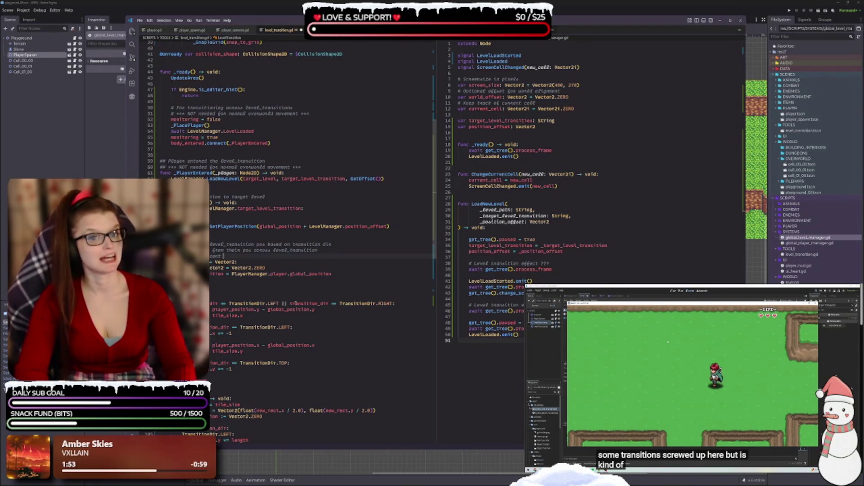
pyautogui.write(' toet')
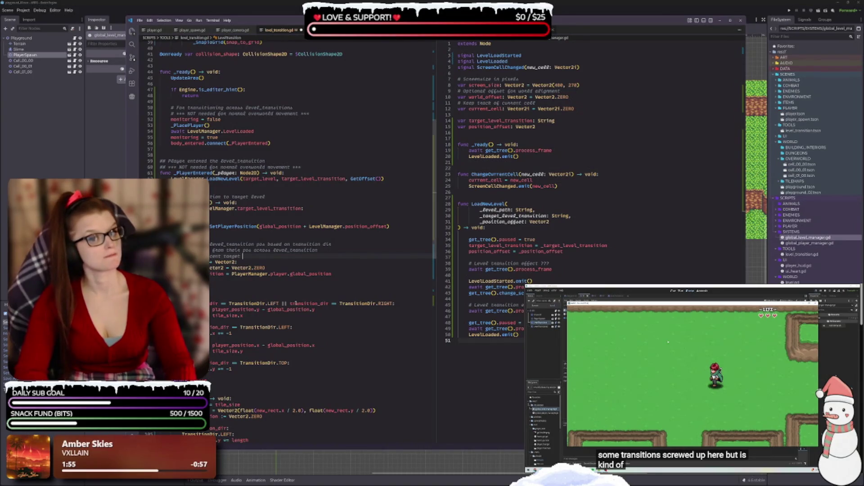
pyautogui.write('level tran')
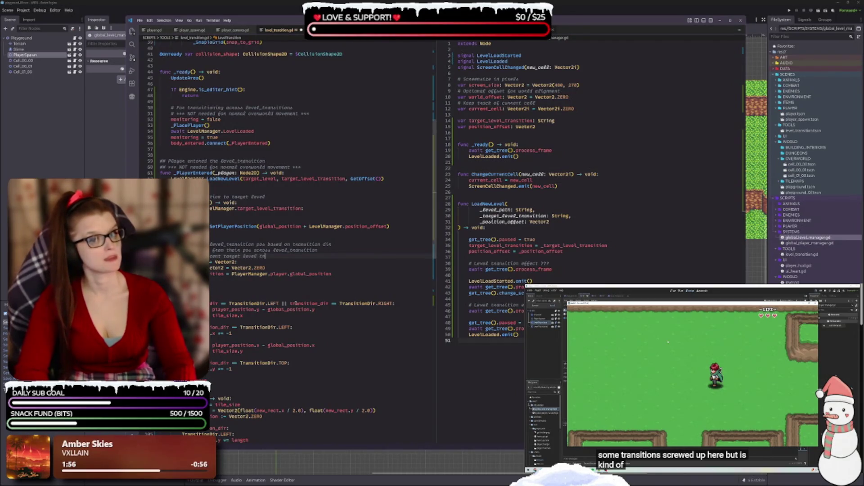
pyautogui.press('BackSpace')
pyautogui.press('BackSpace')
pyautogui.press('BackSpace')
pyautogui.write('_transition')
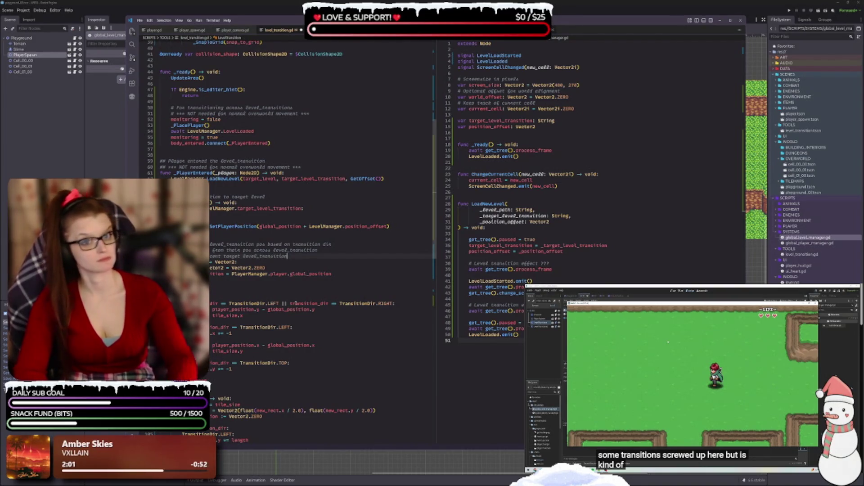
# Step: Abbreviate level_transition in the block's first comment line to lvl_
pyautogui.click(268, 399)
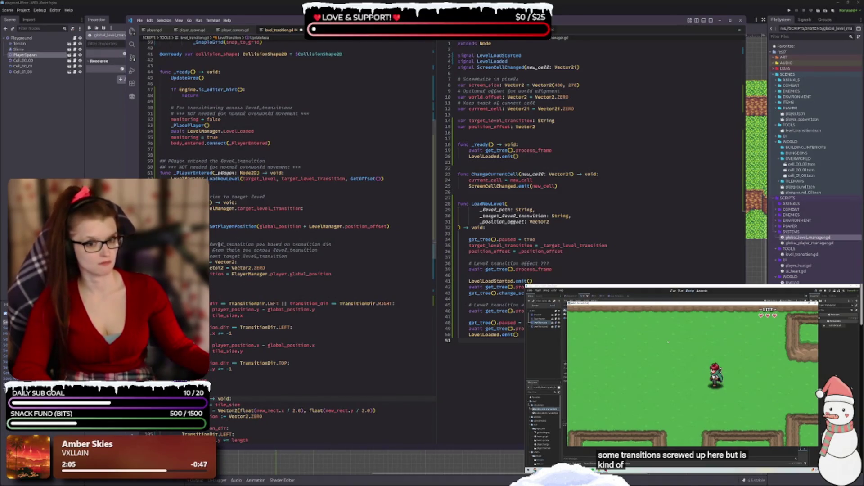
pyautogui.click(220, 244)
pyautogui.click(211, 244)
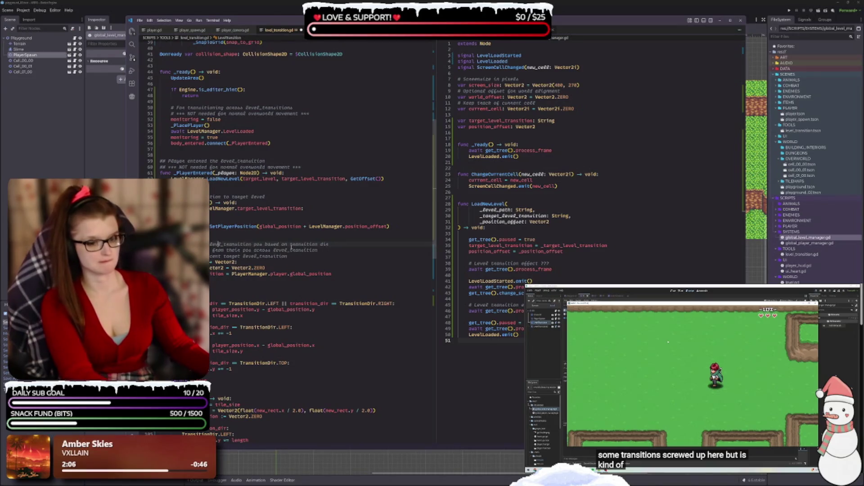
pyautogui.click(235, 268)
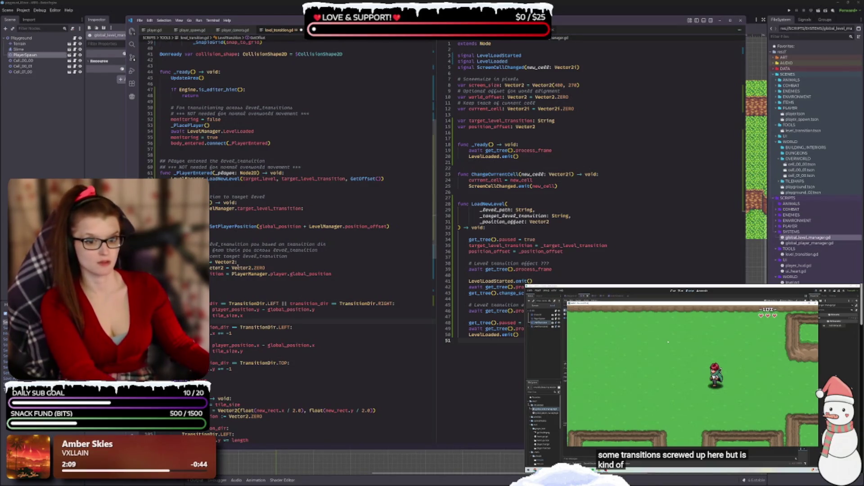
pyautogui.doubleClick(236, 244)
pyautogui.write('lvl_transition')
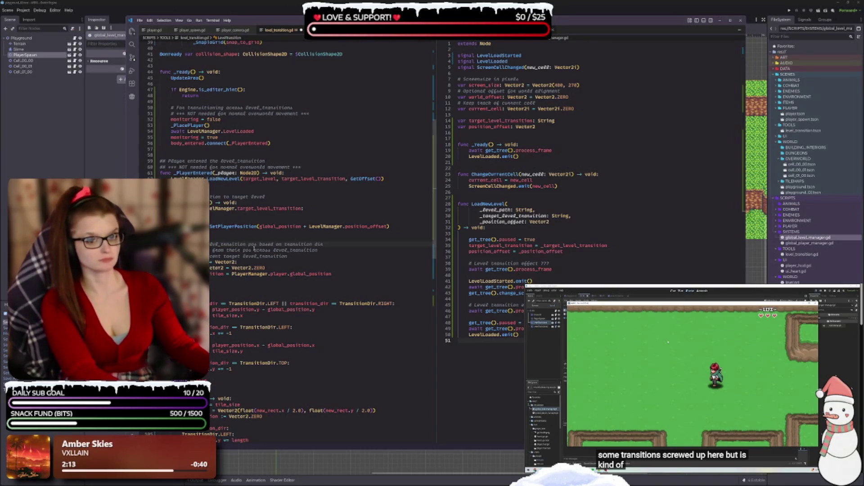
pyautogui.press('BackSpace')
pyautogui.press('BackSpace')
pyautogui.press('BackSpace')
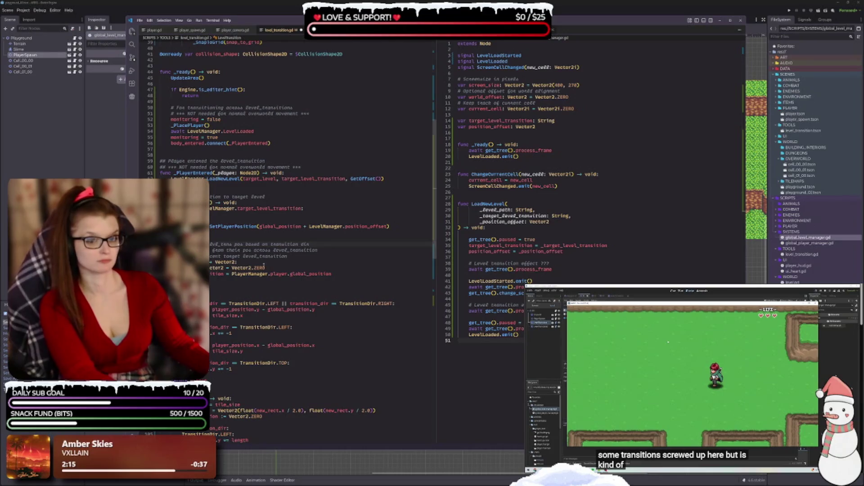
pyautogui.press('BackSpace')
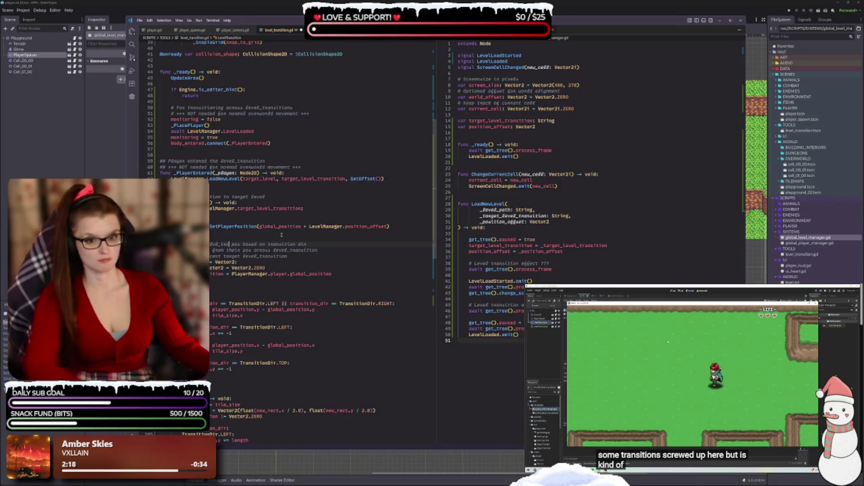
pyautogui.write('ns')
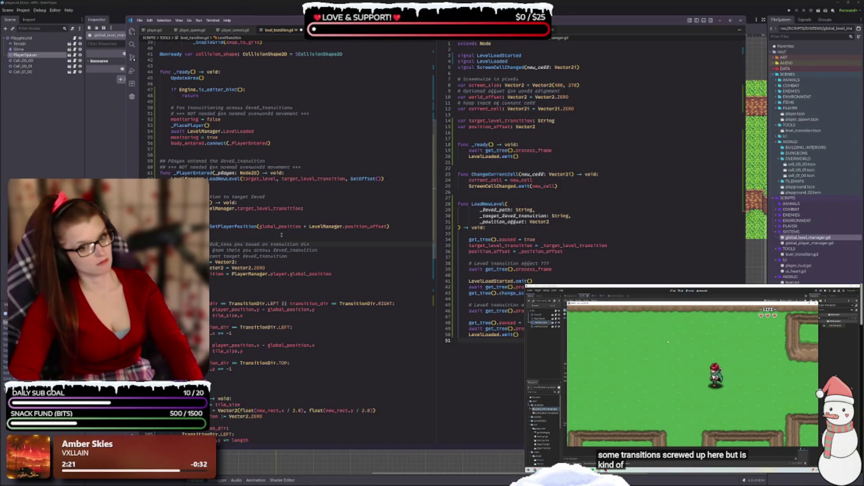
pyautogui.press('BackSpace')
pyautogui.press('BackSpace')
pyautogui.press('BackSpace')
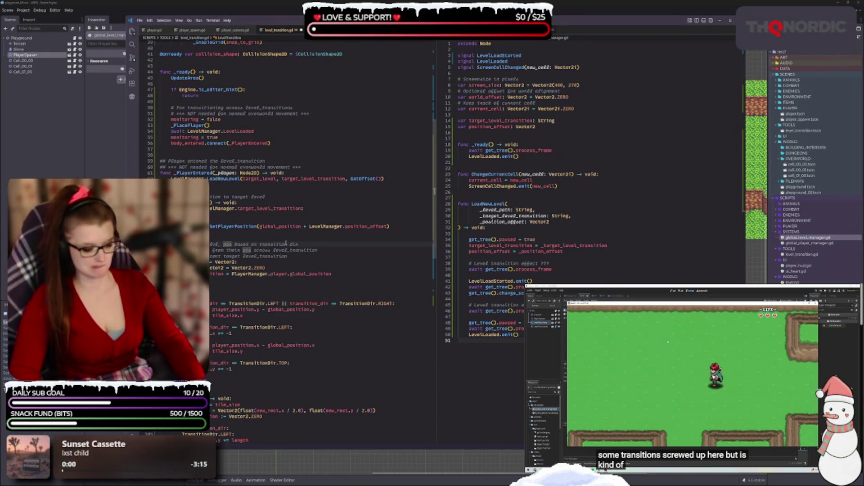
# Step: Abbreviate 'transition' to 'tx' in the GetOffset comment
pyautogui.write('td')
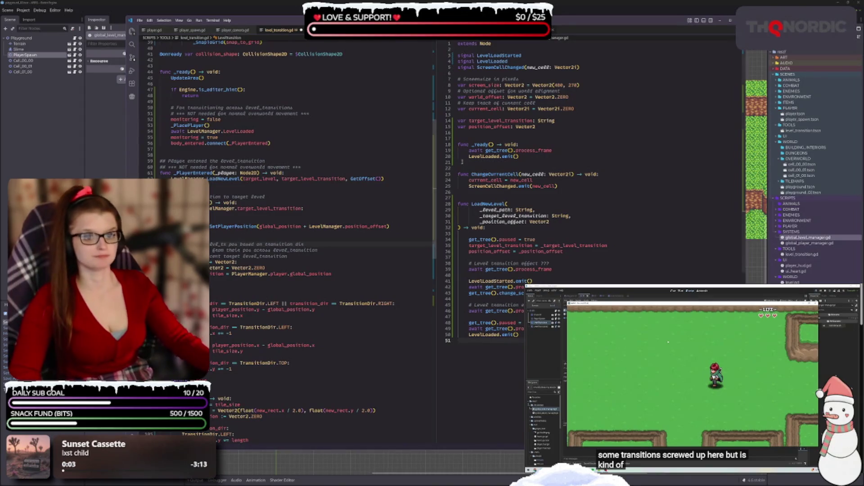
pyautogui.click(462, 161)
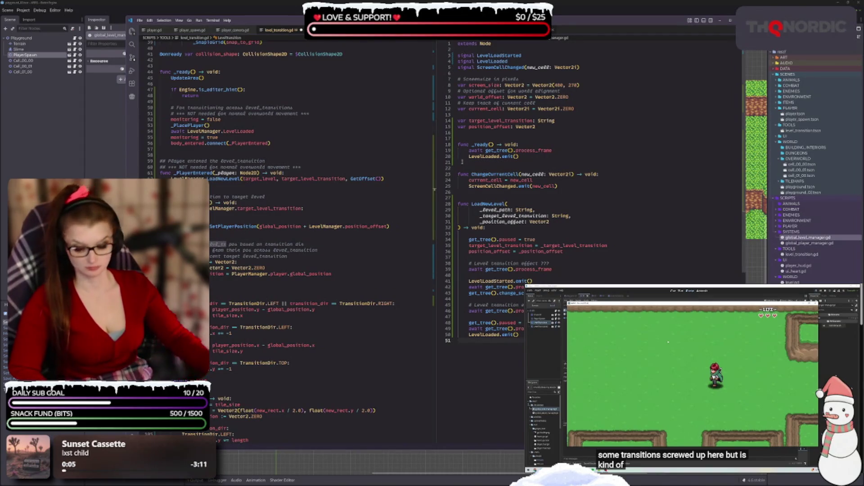
pyautogui.doubleClick(299, 244)
pyautogui.doubleClick(261, 256)
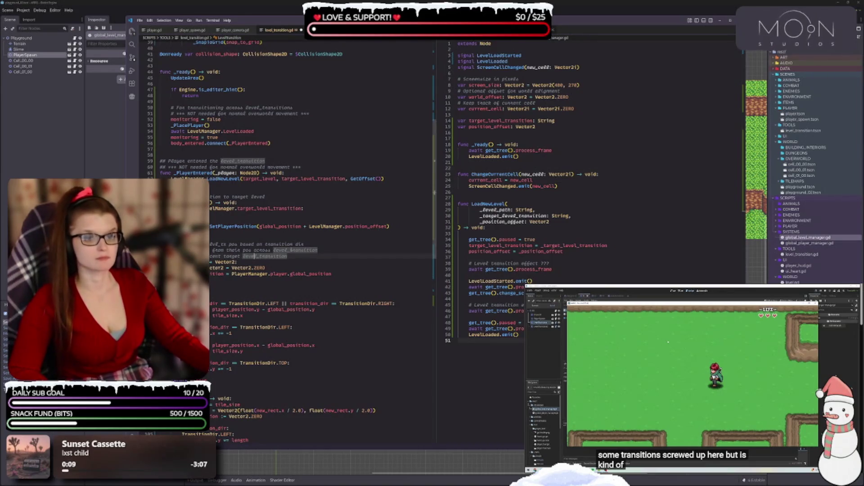
pyautogui.doubleClick(279, 244)
pyautogui.click(285, 244)
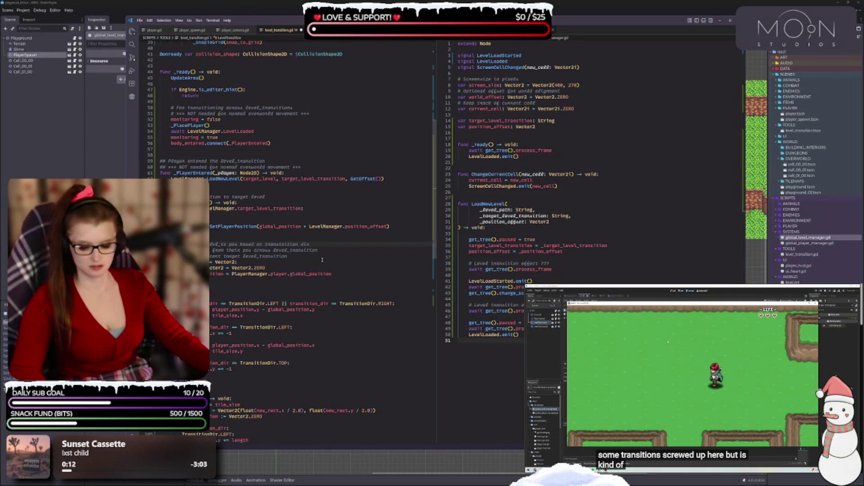
pyautogui.hotkey('ctrl', 'Left')
pyautogui.hotkey('ctrl', 'Left')
pyautogui.hotkey('ctrl', 'Left')
pyautogui.press('Left')
pyautogui.press('BackSpace')
pyautogui.press('BackSpace')
pyautogui.write('to')
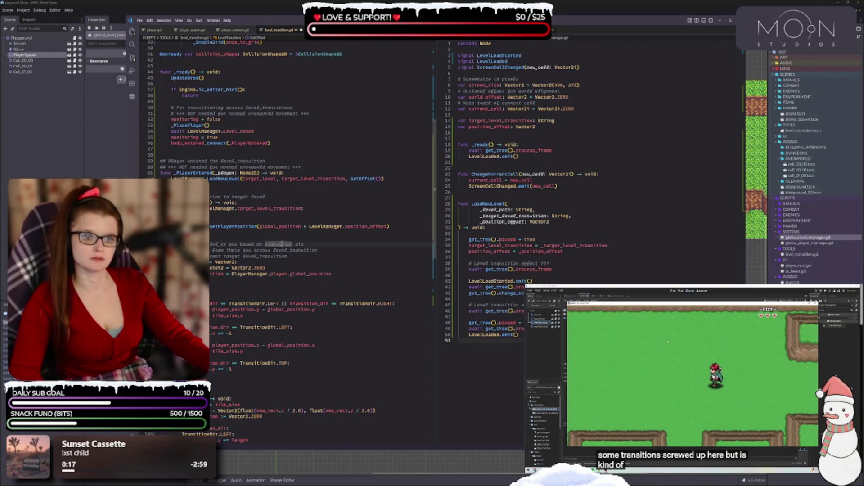
pyautogui.click(285, 244)
pyautogui.write('tx')
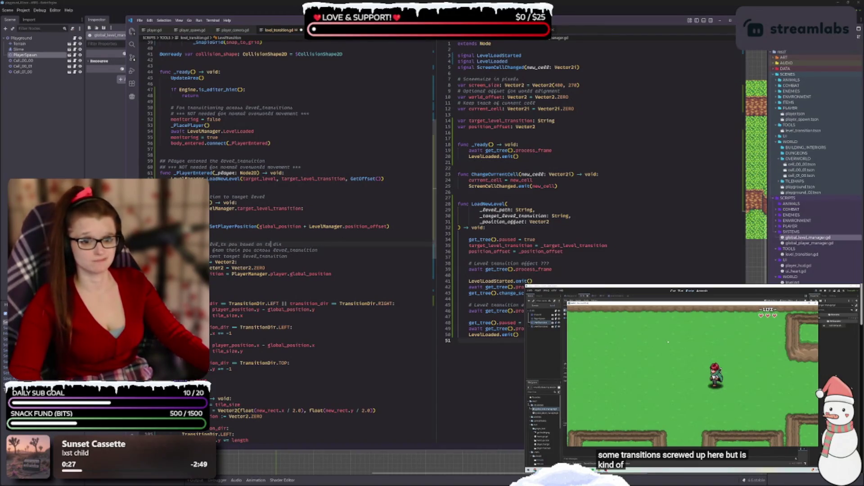
# Step: Replace level_transition with lvl_tx in the remaining comment lines and save the script
pyautogui.click(295, 250)
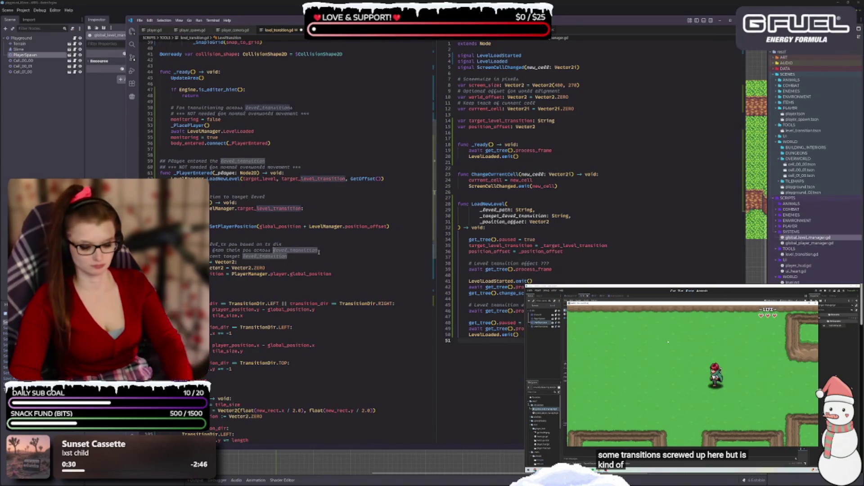
pyautogui.write('lvl_tx')
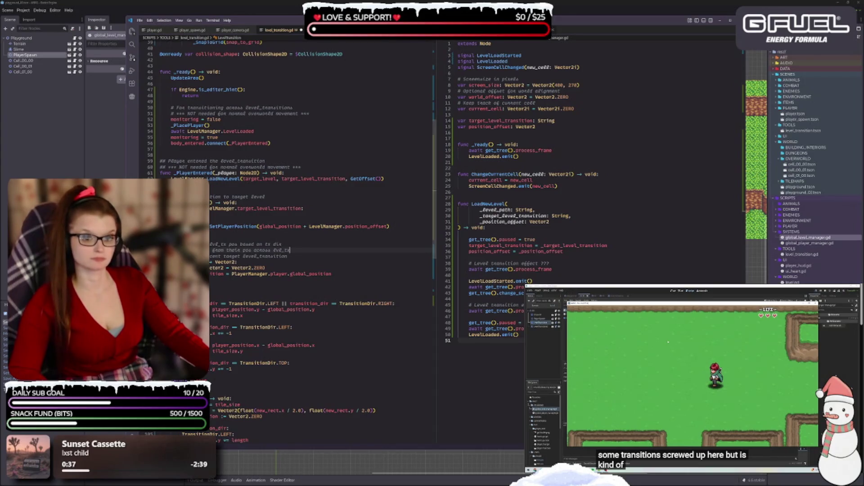
pyautogui.press('Down')
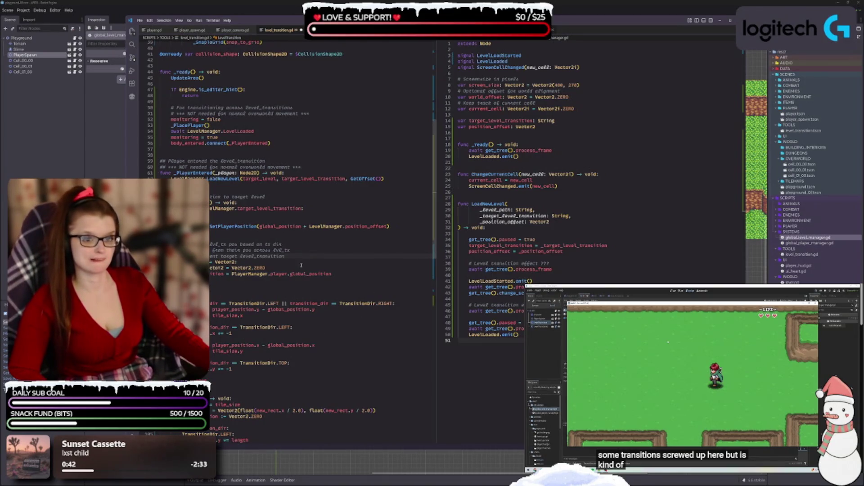
pyautogui.doubleClick(264, 256)
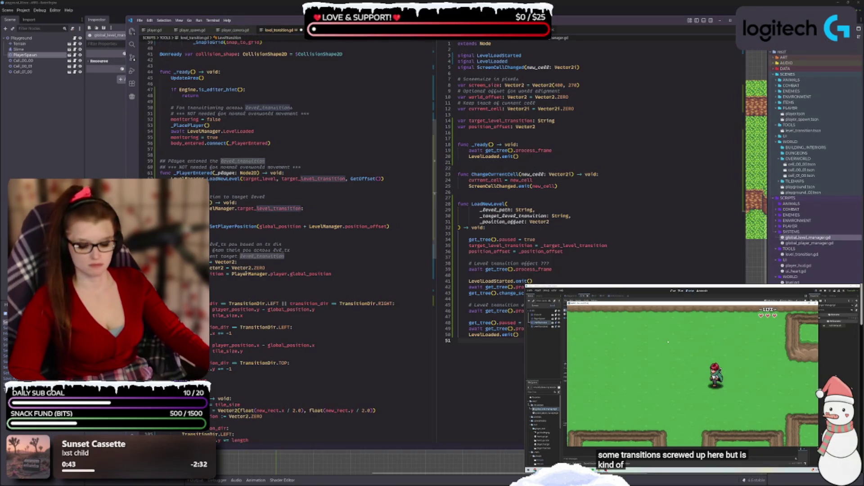
pyautogui.write('lvl_tx')
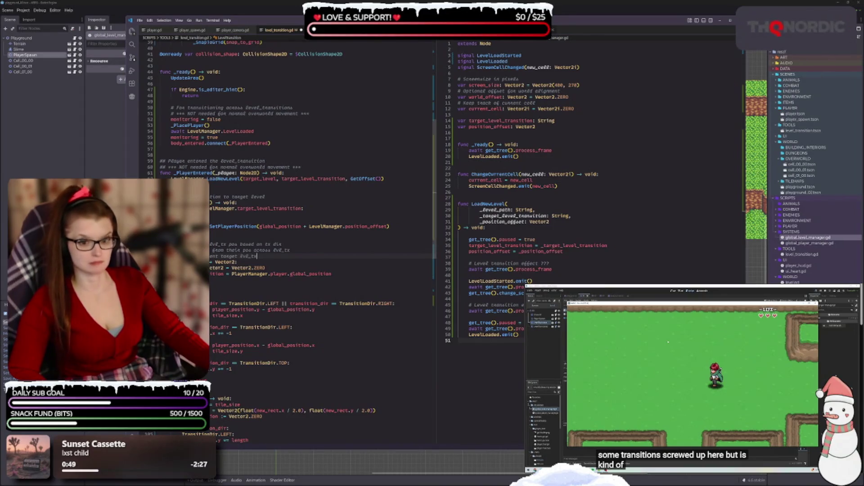
pyautogui.doubleClick(240, 315)
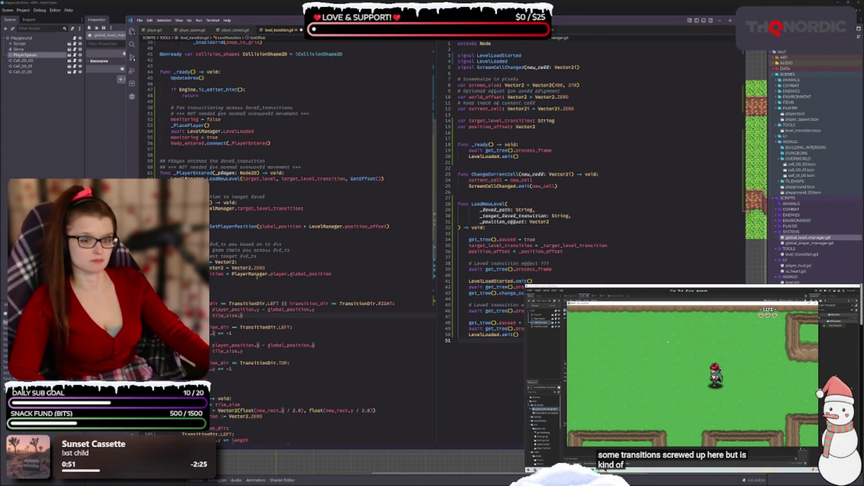
pyautogui.doubleClick(214, 256)
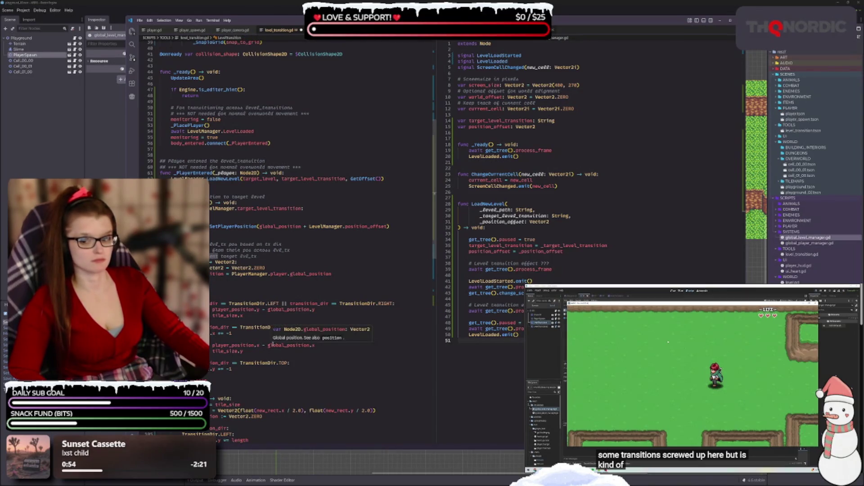
pyautogui.doubleClick(224, 256)
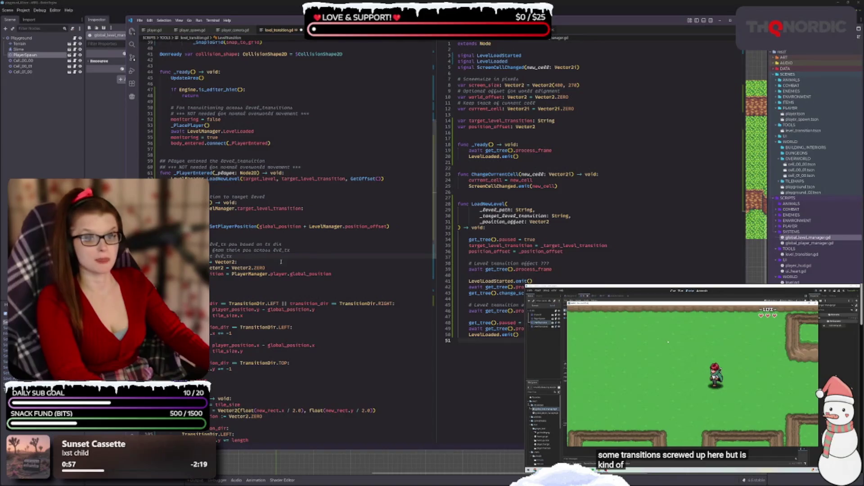
pyautogui.hotkey('ctrl', 's')
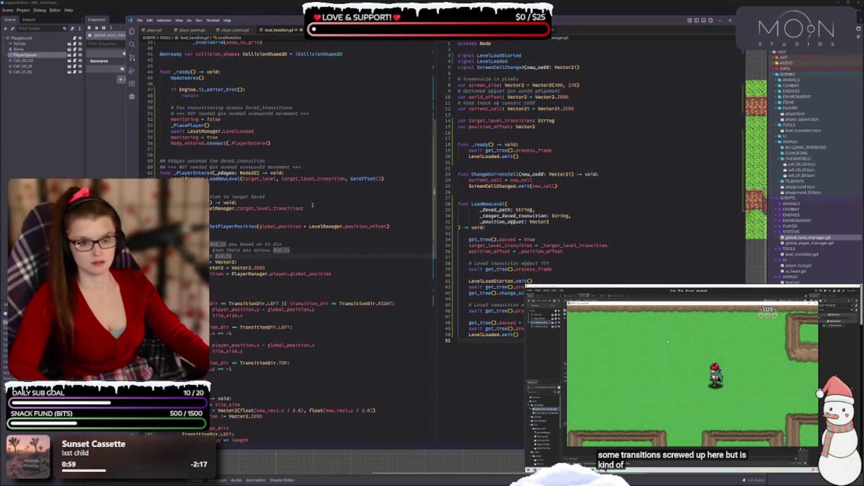
# Step: Change level_transition(s) to lvl_tx in the line 59 and line 50 comments
pyautogui.moveTo(269, 160); pyautogui.dragTo(220, 161)
pyautogui.write('lvl_tx')
pyautogui.scroll(3, 288, 135)
pyautogui.click(274, 159)
pyautogui.click(246, 153)
pyautogui.write('lvl_tx')
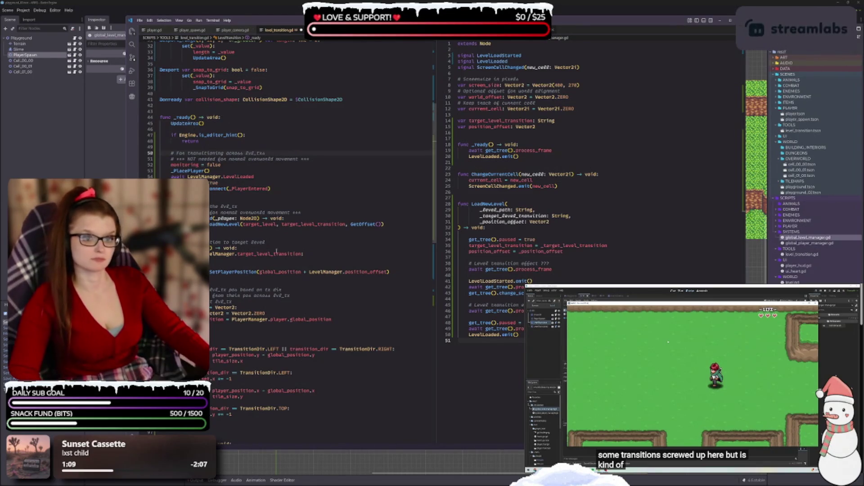
# Step: Review the lvl_tx occurrences in the comments and select GetOffset in the LoadNewLevel call
pyautogui.scroll(10, 262, 254)
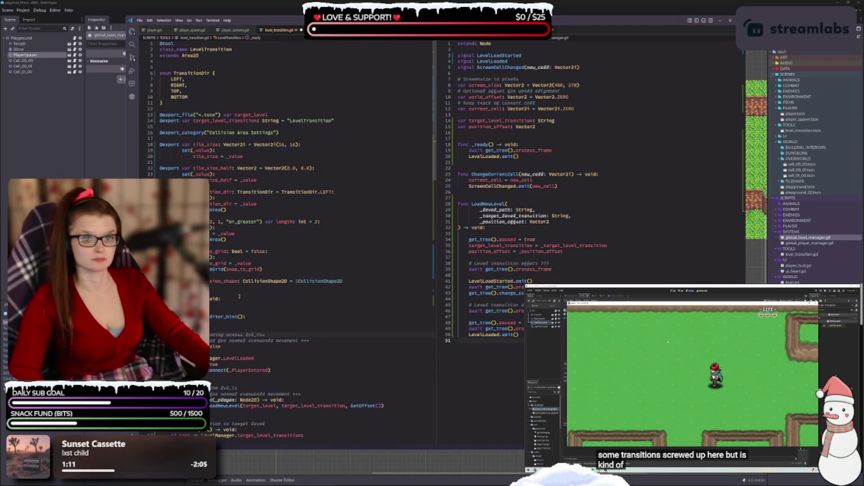
pyautogui.scroll(-5, 293, 292)
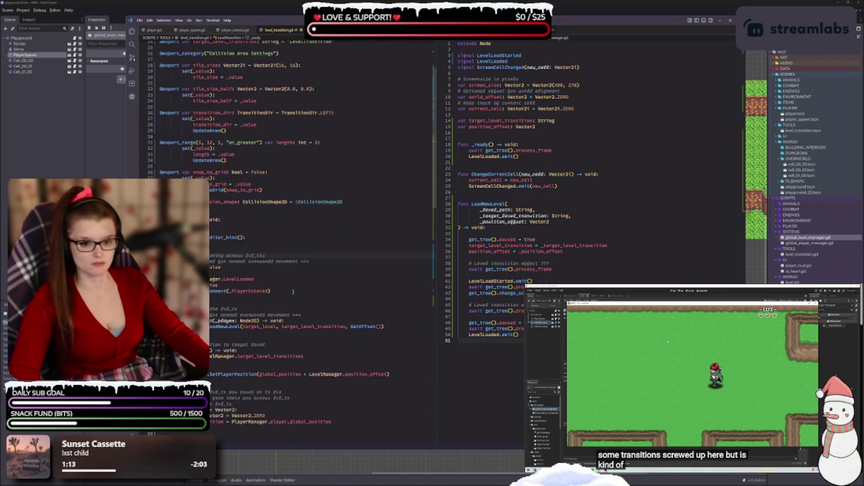
pyautogui.scroll(-7, 327, 201)
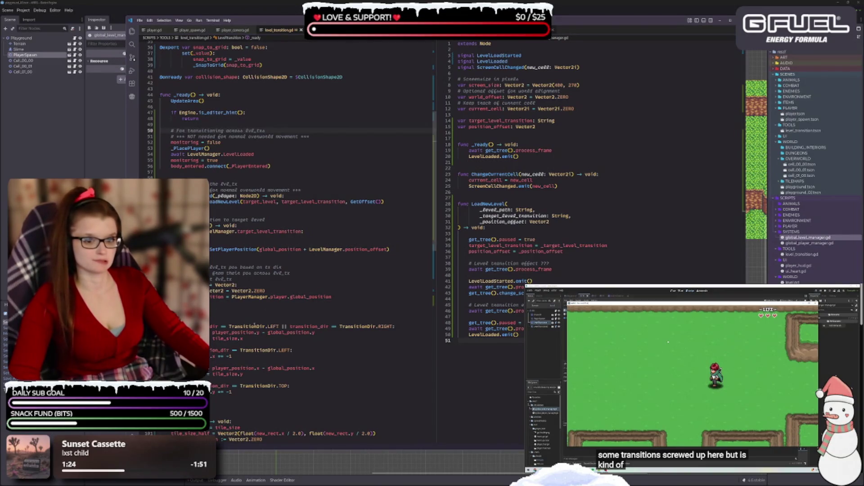
pyautogui.moveTo(252, 324)
pyautogui.click(276, 267)
pyautogui.scroll(-1, 272, 270)
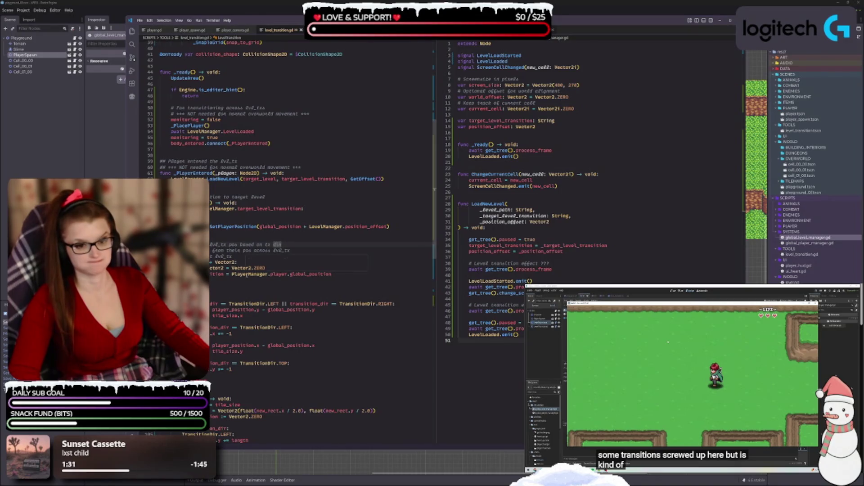
pyautogui.moveTo(218, 268)
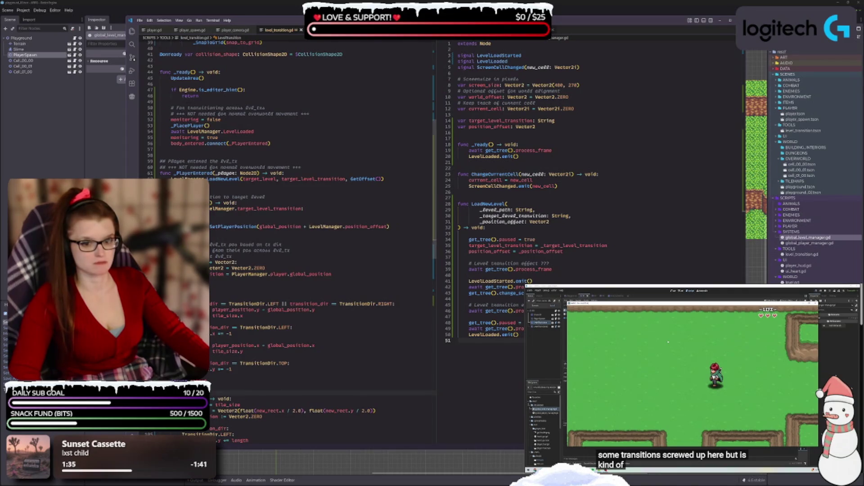
pyautogui.click(225, 256)
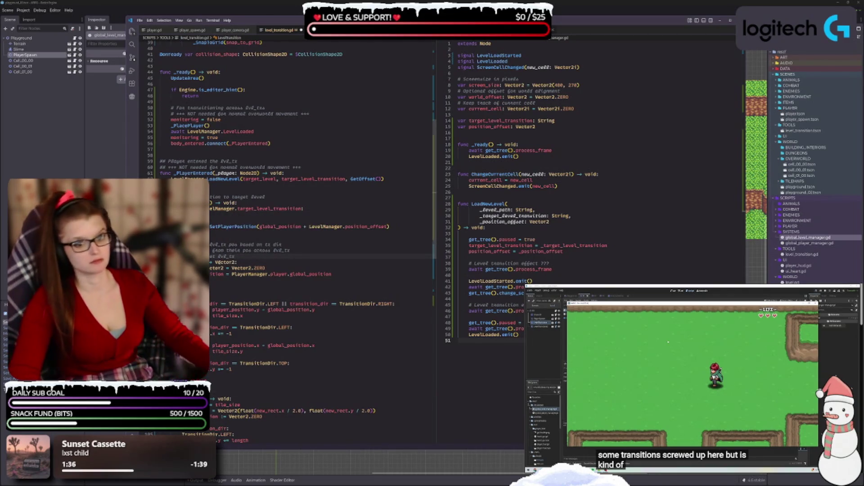
pyautogui.doubleClick(227, 256)
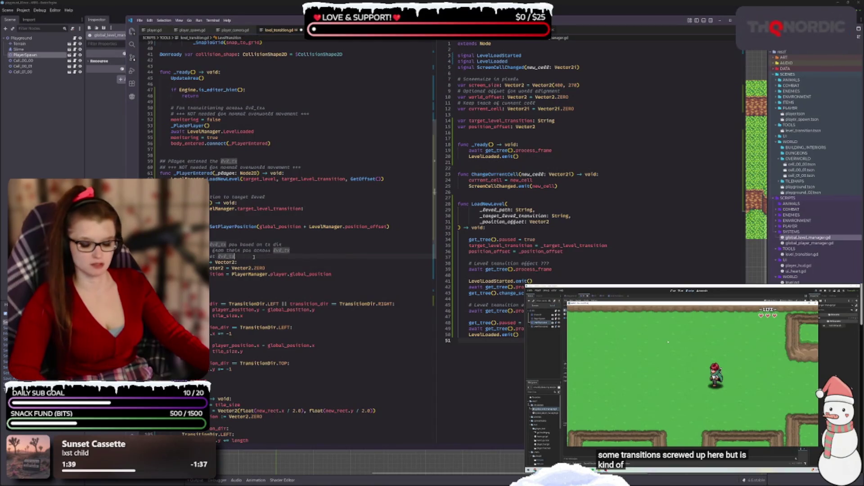
pyautogui.scroll(-4, 254, 257)
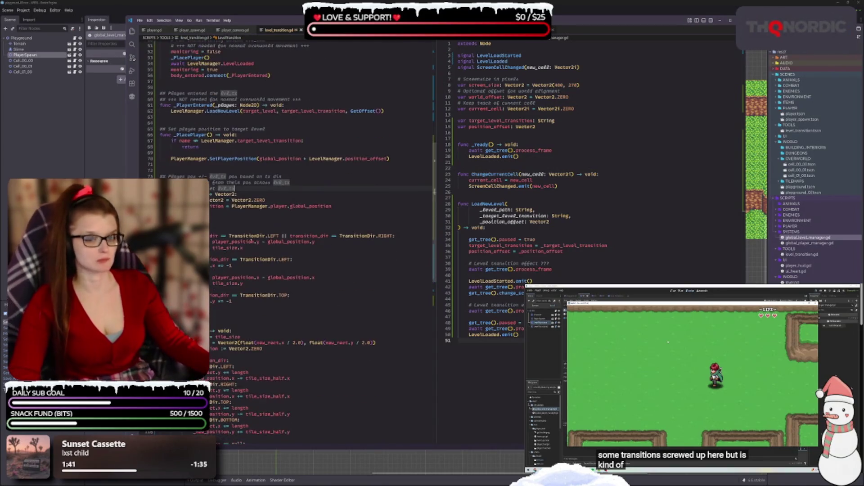
pyautogui.click(260, 243)
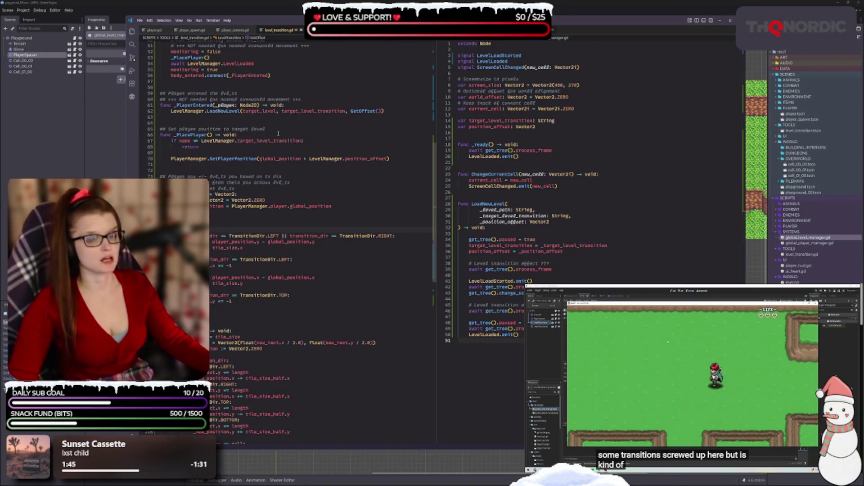
pyautogui.keyDown('ctrl'); pyautogui.click(363, 111); pyautogui.keyUp('ctrl')
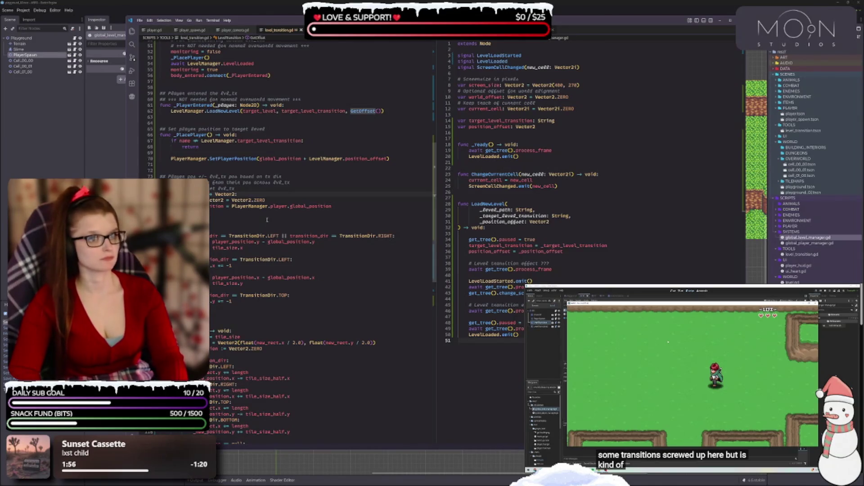
# Step: Copy the offset function's definition line, then undo the mistaken paste over the GetOffset call
pyautogui.write('-> ')
pyautogui.write('Transition')
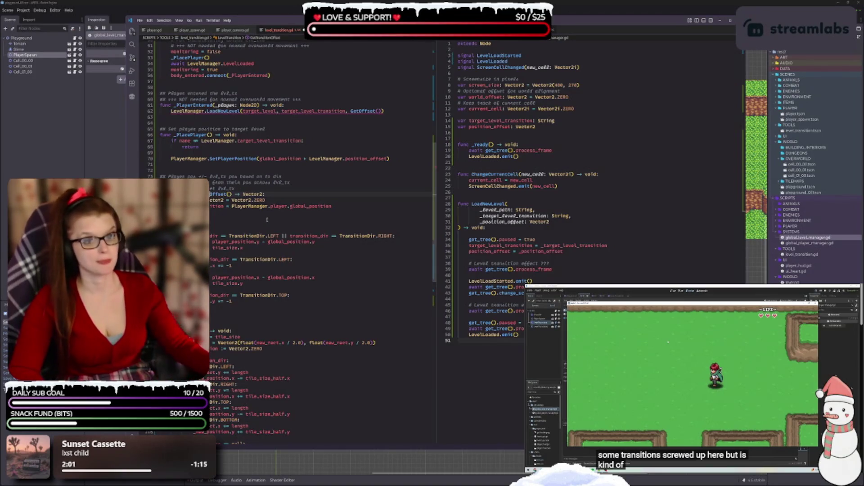
pyautogui.click(221, 194)
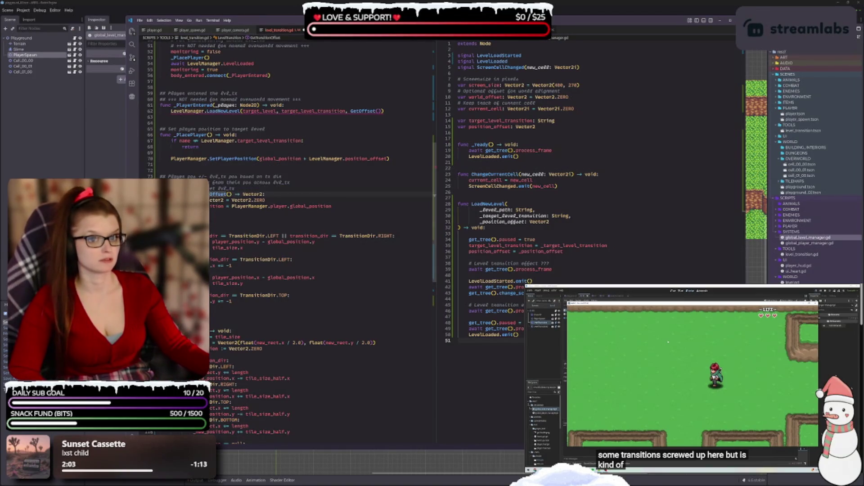
pyautogui.hotkey('ctrl', 'c')
pyautogui.doubleClick(363, 111)
pyautogui.hotkey('ctrl', 'v')
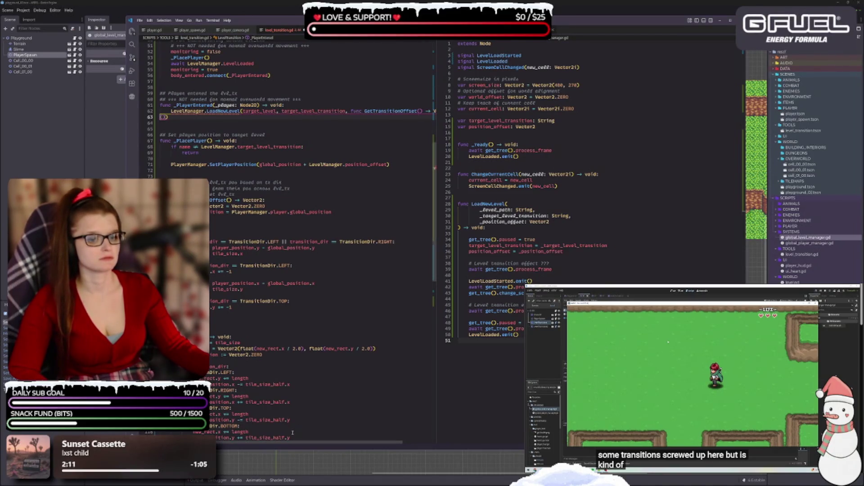
pyautogui.moveTo(291, 442)
pyautogui.mouseDown()
pyautogui.moveTo(316, 444)
pyautogui.moveTo(235, 447)
pyautogui.mouseUp()
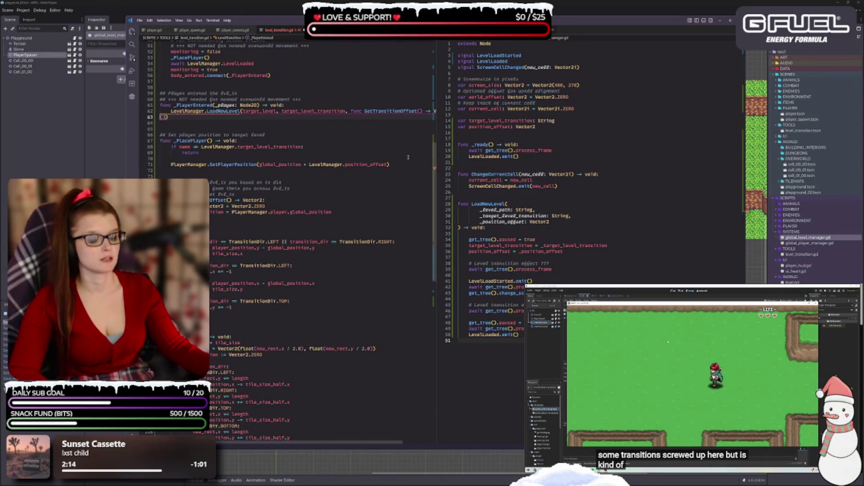
pyautogui.hotkey('ctrl', 'z')
# Step: Rename the LoadNewLevel offset argument to GetTransitionOffset()
pyautogui.write('(')
pyautogui.press('Left')
pyautogui.press('Left')
pyautogui.press('Left')
pyautogui.write('Tx')
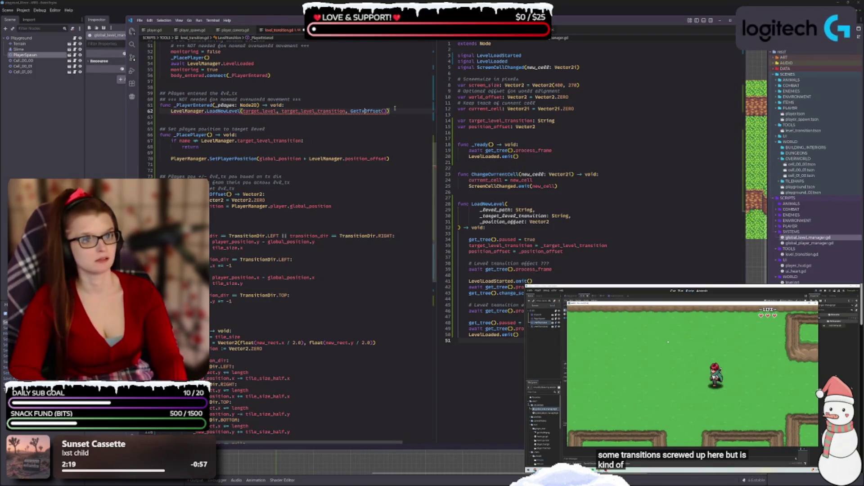
pyautogui.press('BackSpace')
pyautogui.write('ransition')
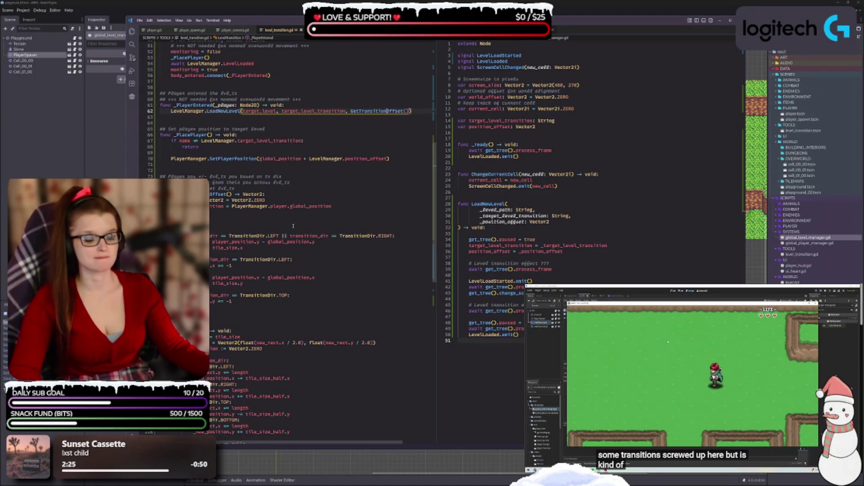
pyautogui.scroll(-5, 295, 259)
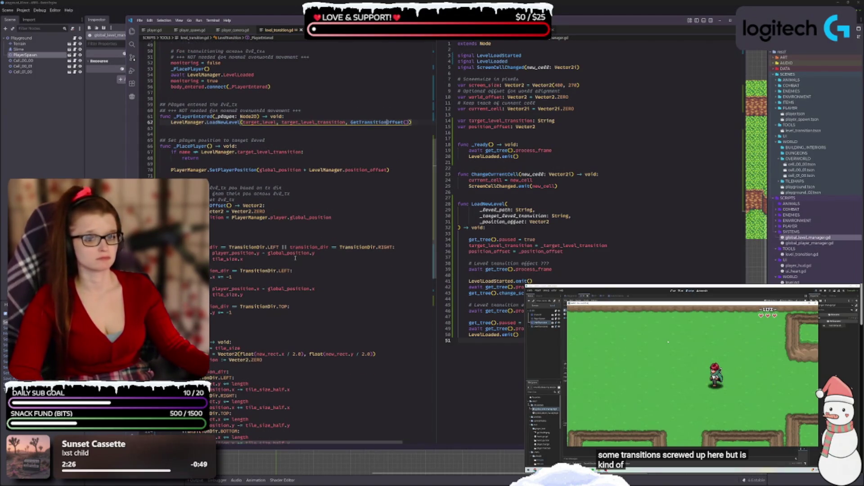
pyautogui.scroll(8, 297, 257)
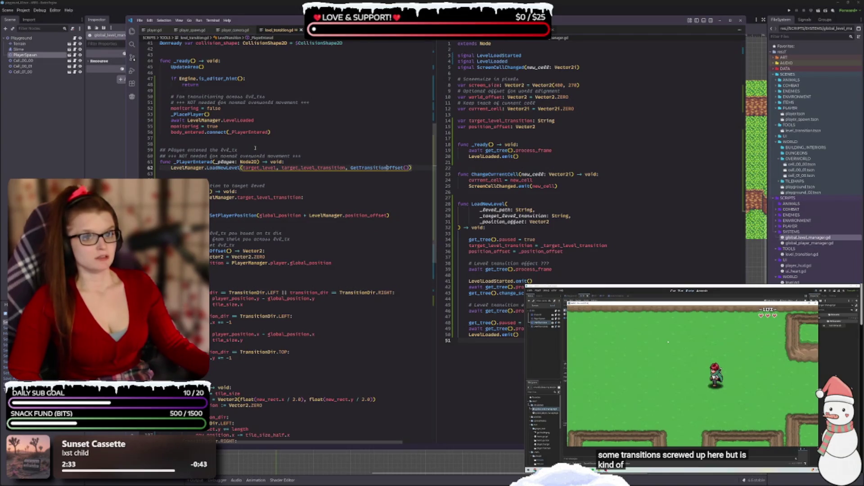
# Step: Put target_level, target_level_transition, GetTransitionOffset() and the closing parenthesis of LoadNewLevel on separate lines
pyautogui.press('Left')
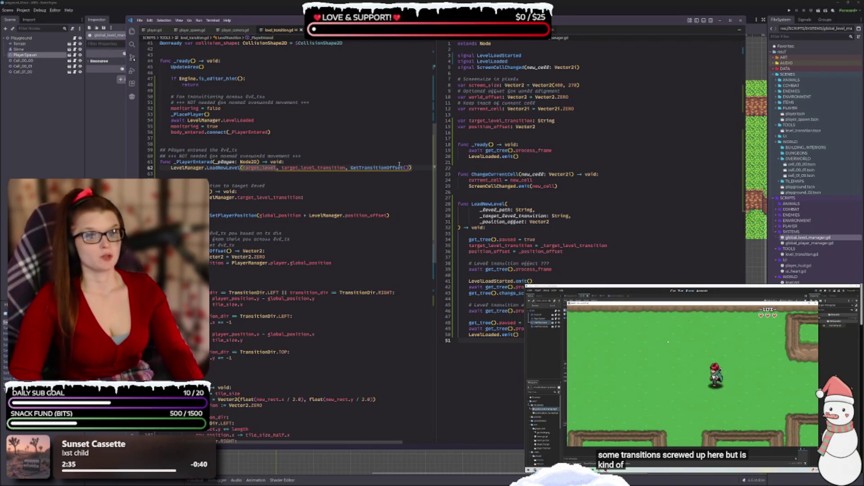
pyautogui.press('Return')
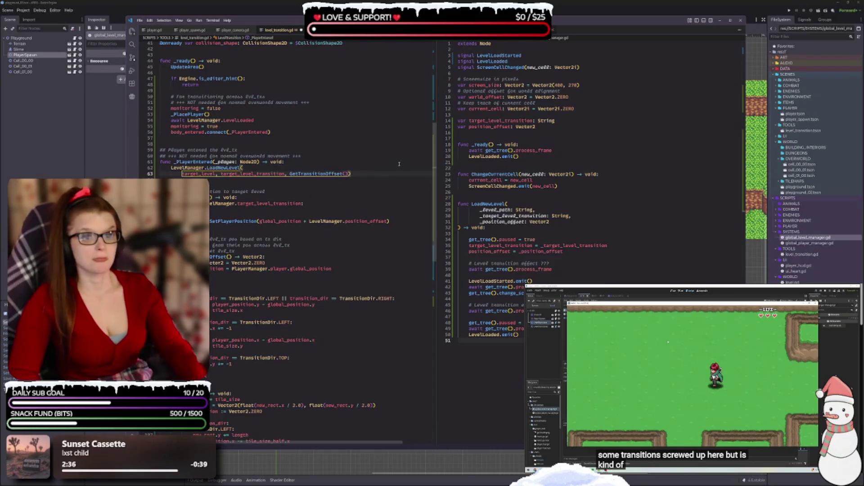
pyautogui.click(230, 174)
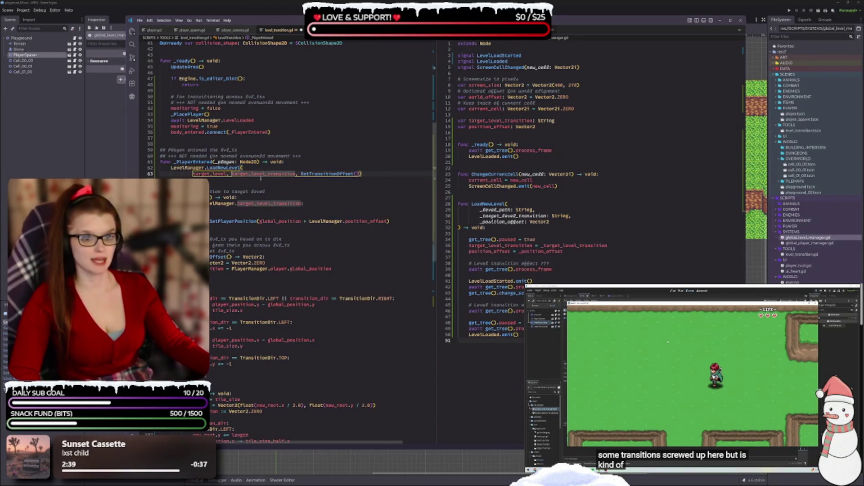
pyautogui.press('Return')
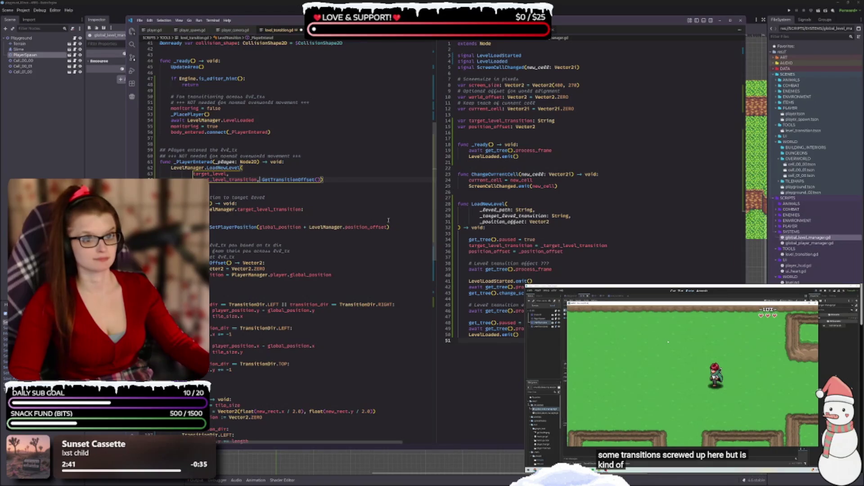
pyautogui.click(261, 179)
pyautogui.press('Return')
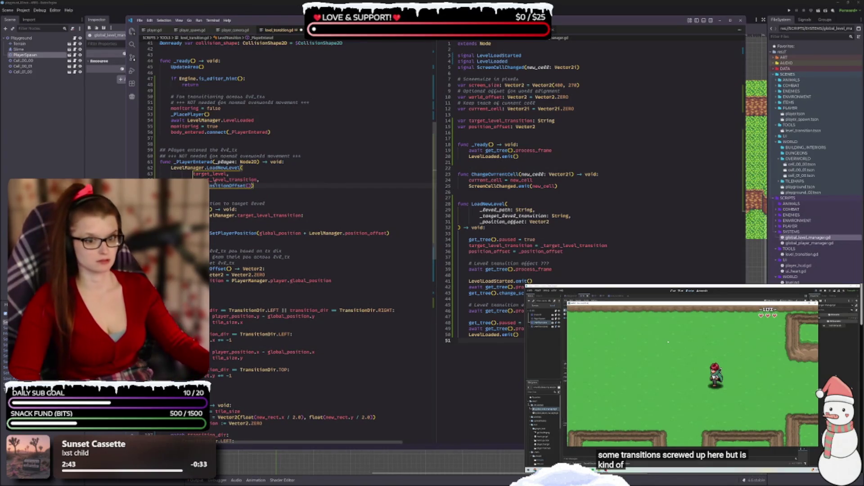
pyautogui.press('Return')
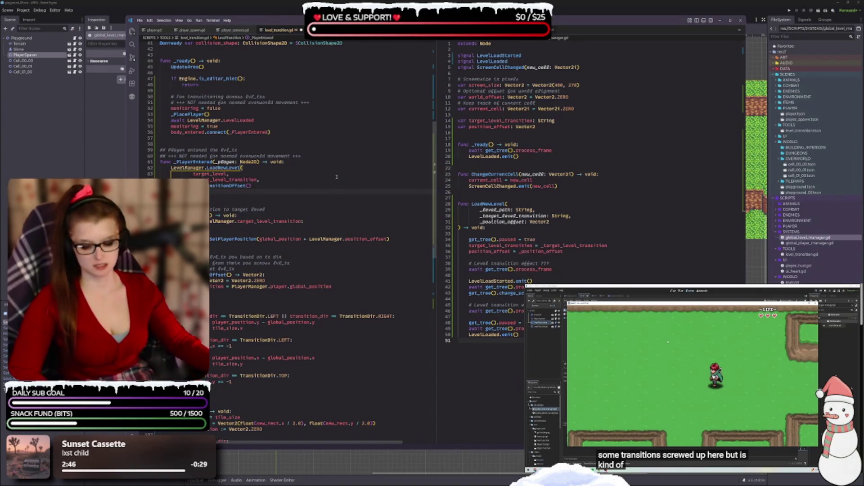
# Step: Remove the leftover empty line and add a blank line above the LoadNewLevel call
pyautogui.click(338, 234)
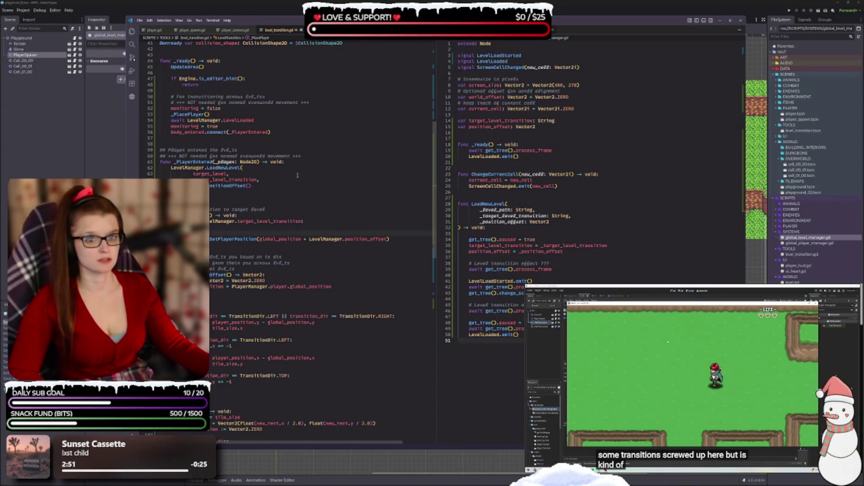
pyautogui.press('Up')
pyautogui.press('Up')
pyautogui.press('Up')
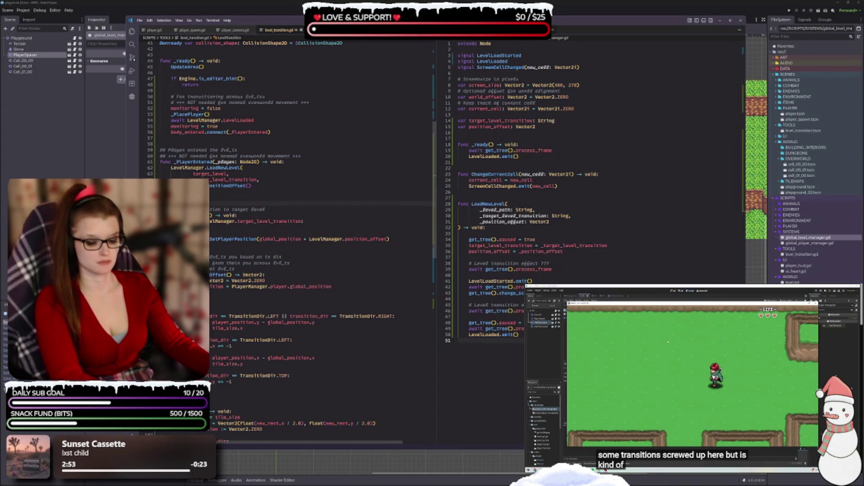
pyautogui.press('BackSpace')
pyautogui.press('BackSpace')
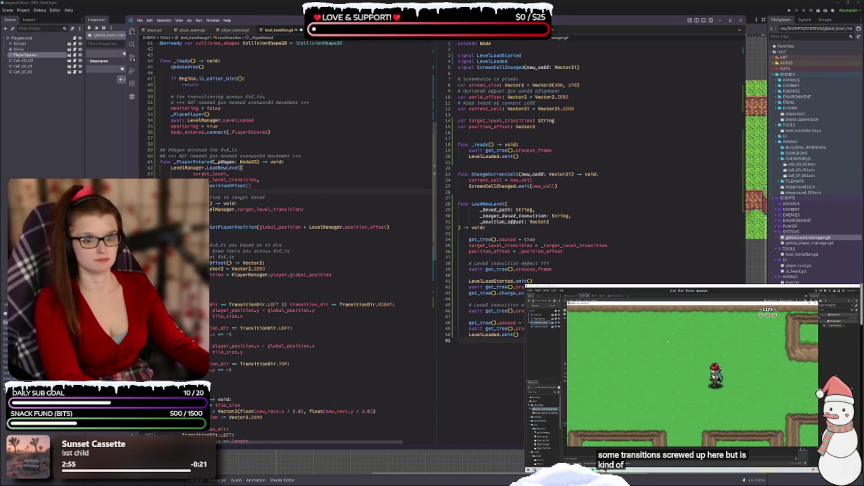
pyautogui.press('Return')
pyautogui.click(312, 234)
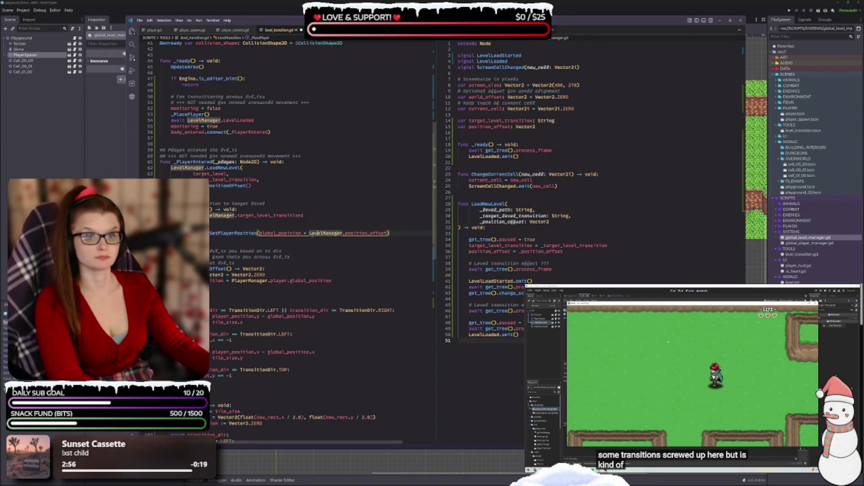
pyautogui.click(283, 162)
pyautogui.press('Return')
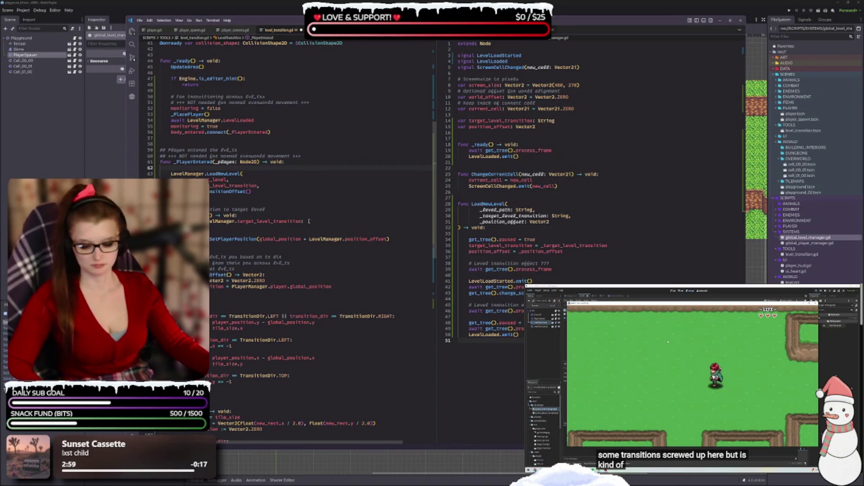
pyautogui.click(317, 286)
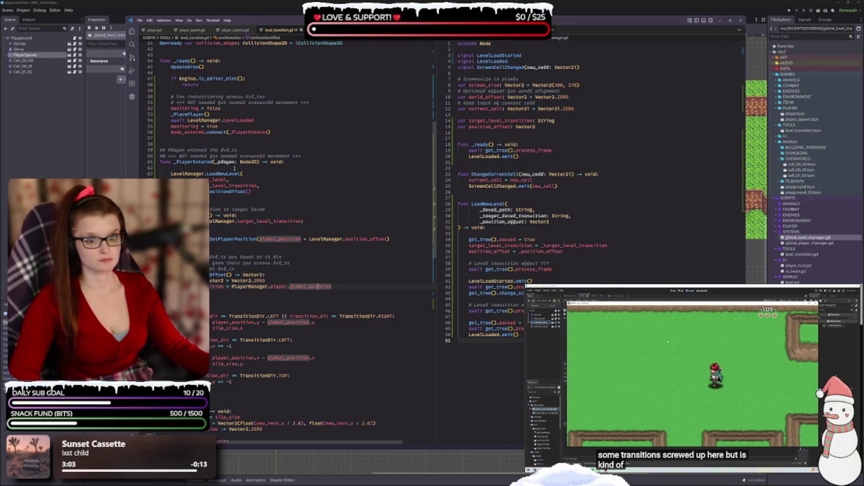
pyautogui.scroll(-2, 261, 168)
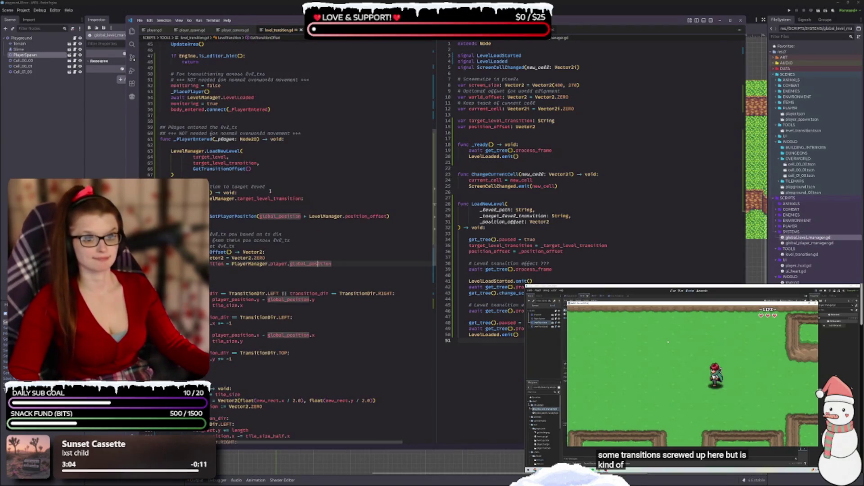
pyautogui.scroll(-3, 270, 168)
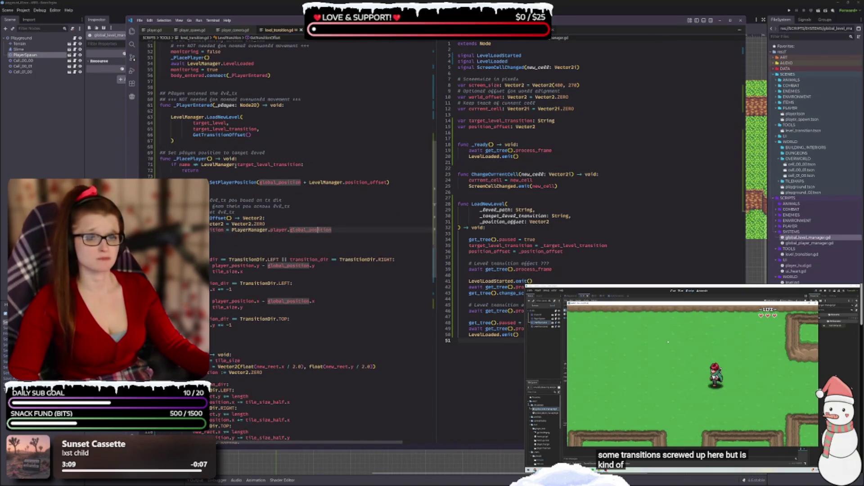
pyautogui.click(177, 147)
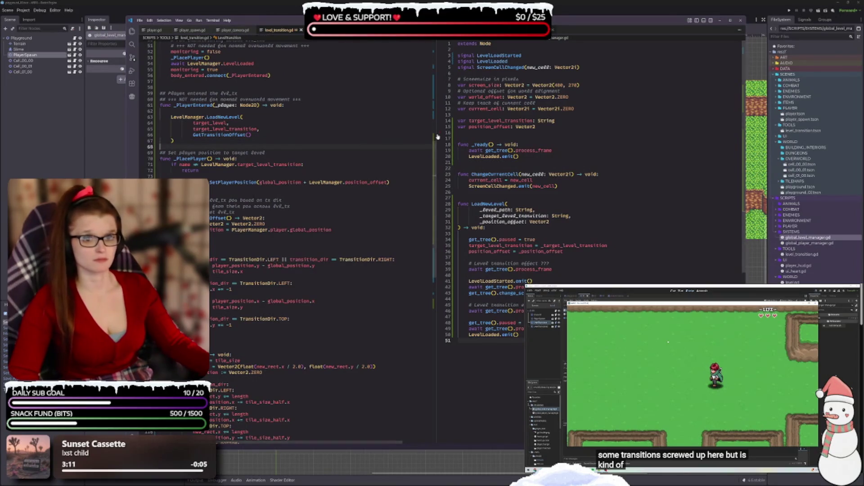
# Step: Add blank lines after the LoadNewLevel call and at the top of _PlacePlayer, keeping SetPlayerPosition on one line
pyautogui.press('Return')
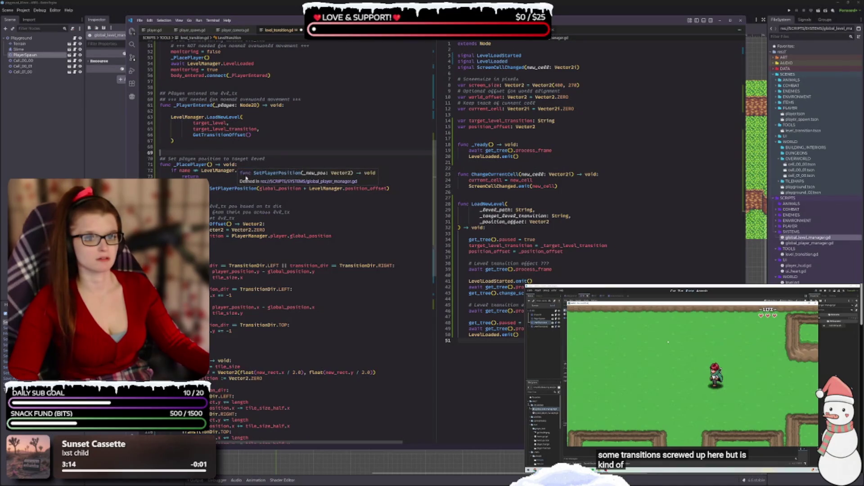
pyautogui.click(247, 165)
pyautogui.press('Return')
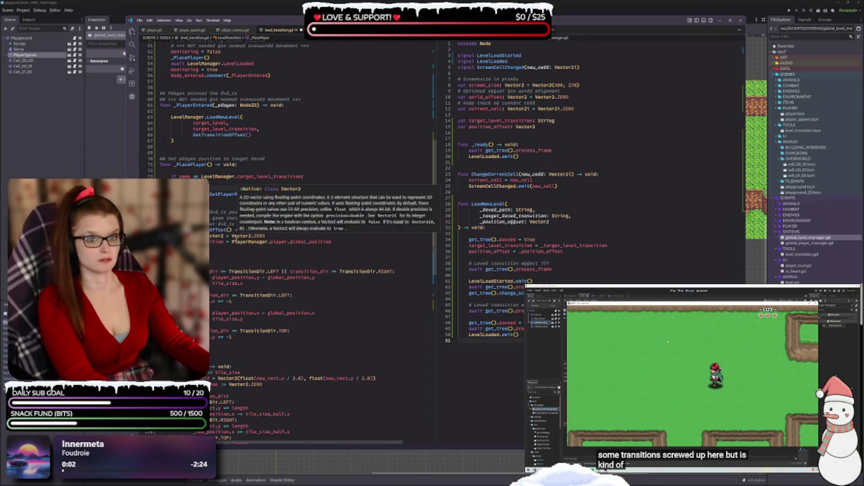
pyautogui.hotkey('ctrl', 'shift', 'k')
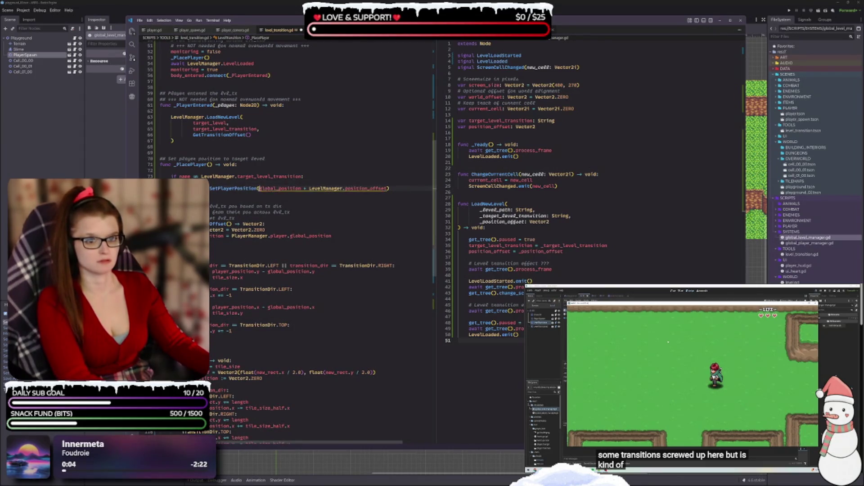
pyautogui.press('Return')
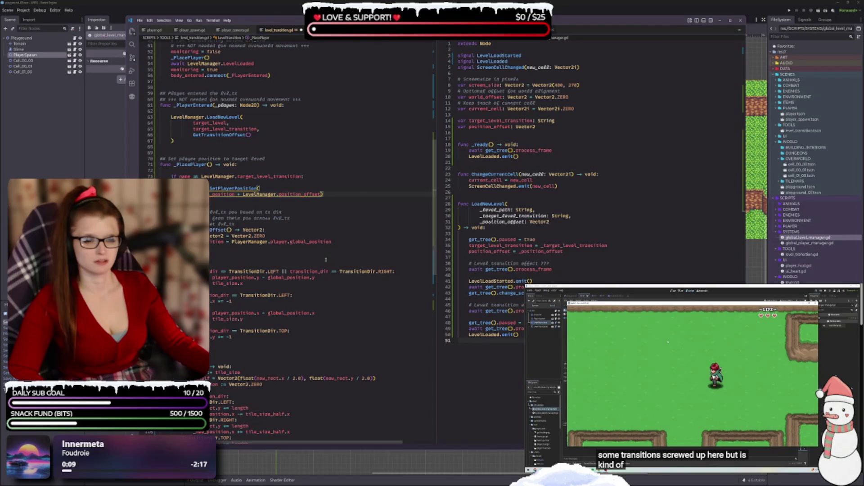
pyautogui.press('Delete')
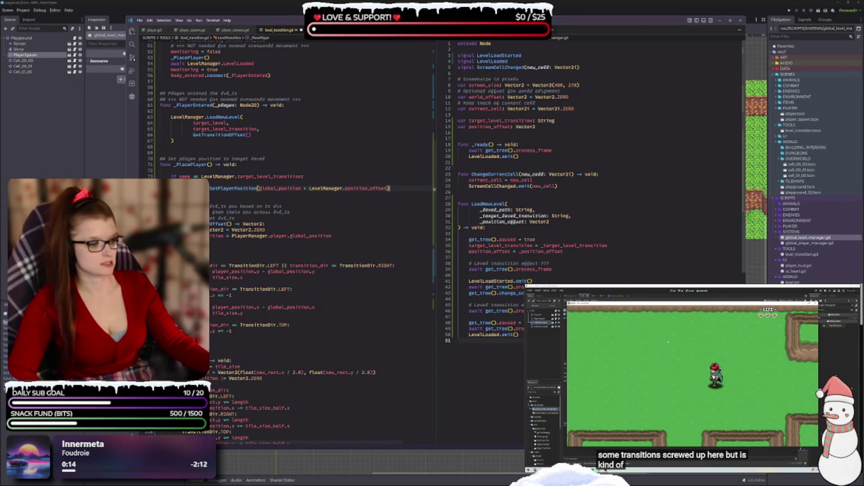
# Step: Add a blank line after the _PlacePlayer function body
pyautogui.scroll(-1, 335, 227)
pyautogui.press('Return')
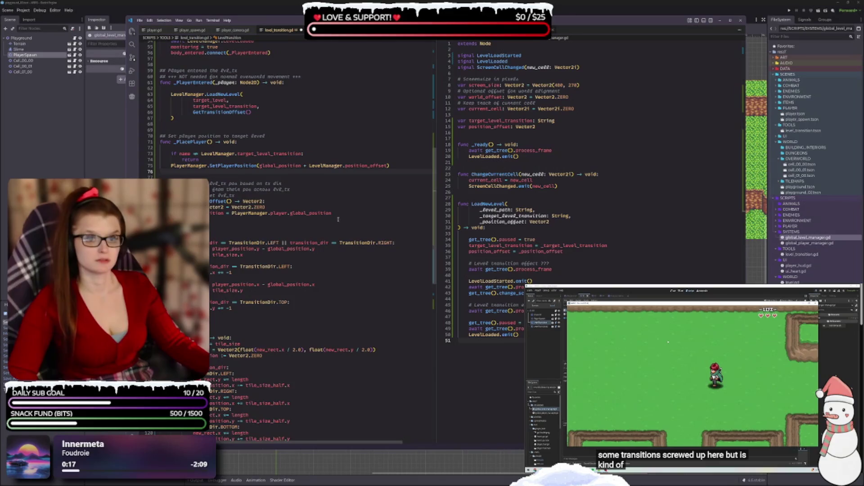
pyautogui.scroll(3, 339, 220)
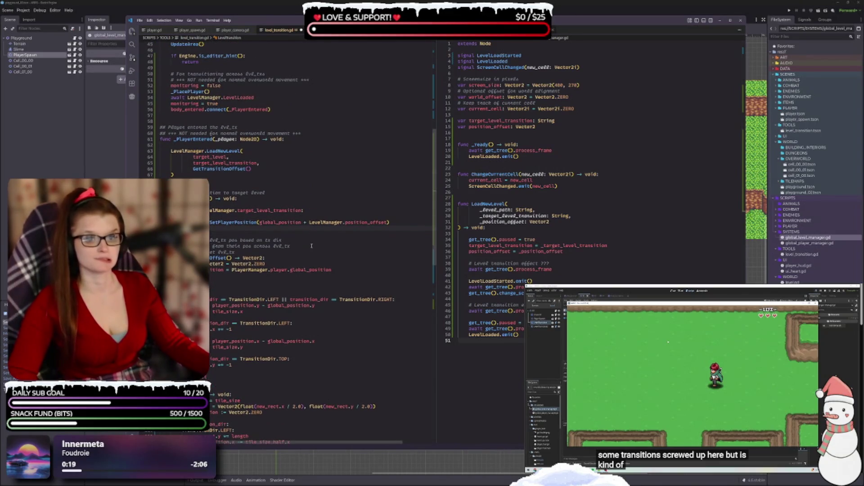
pyautogui.scroll(-1, 220, 306)
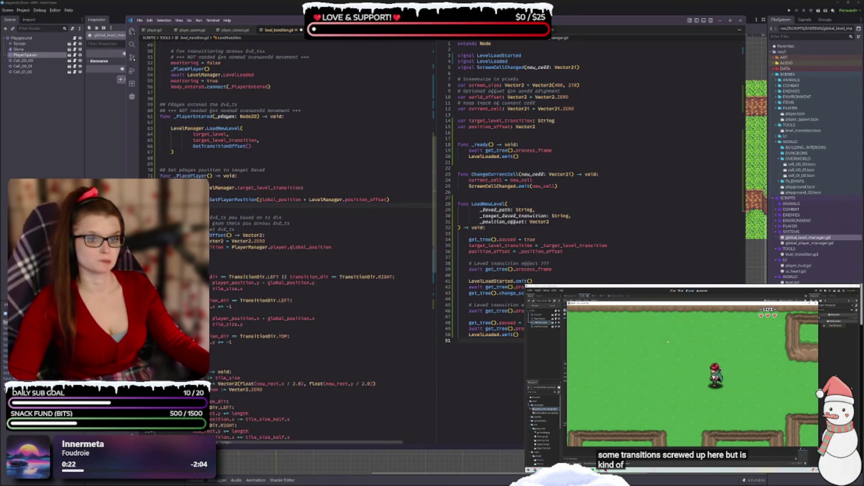
pyautogui.click(215, 193)
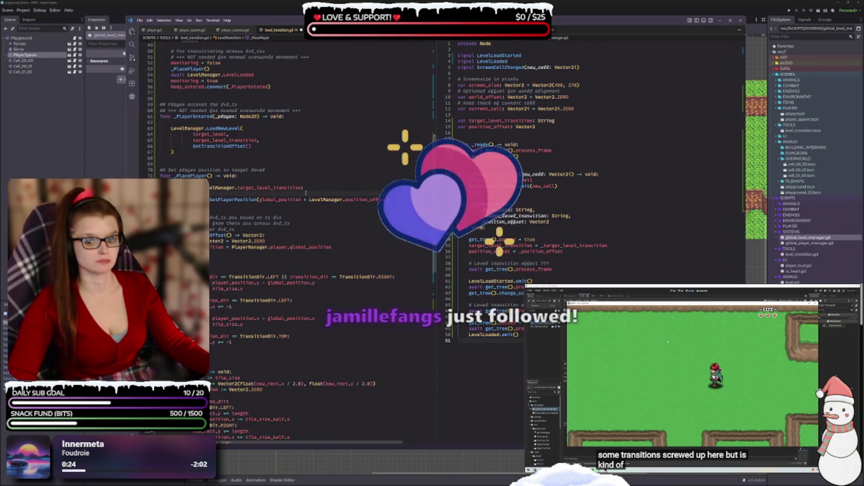